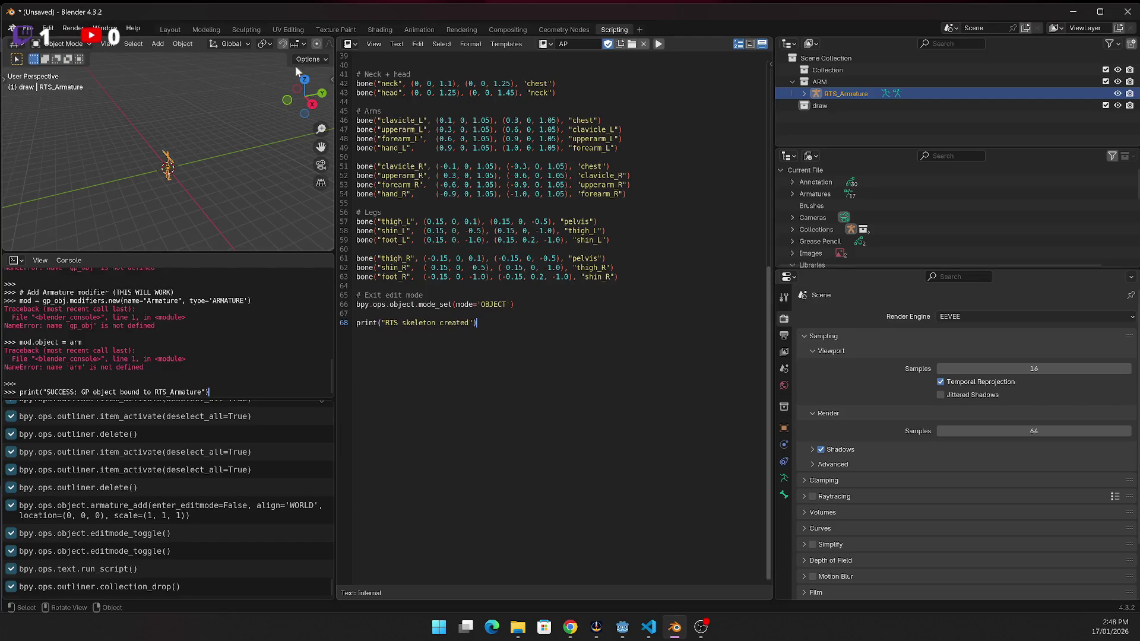
Switch to the Modeling workspace and view RTS_Armature in front orthographic view
{"action": "left_click", "coordinate": [206, 30]}
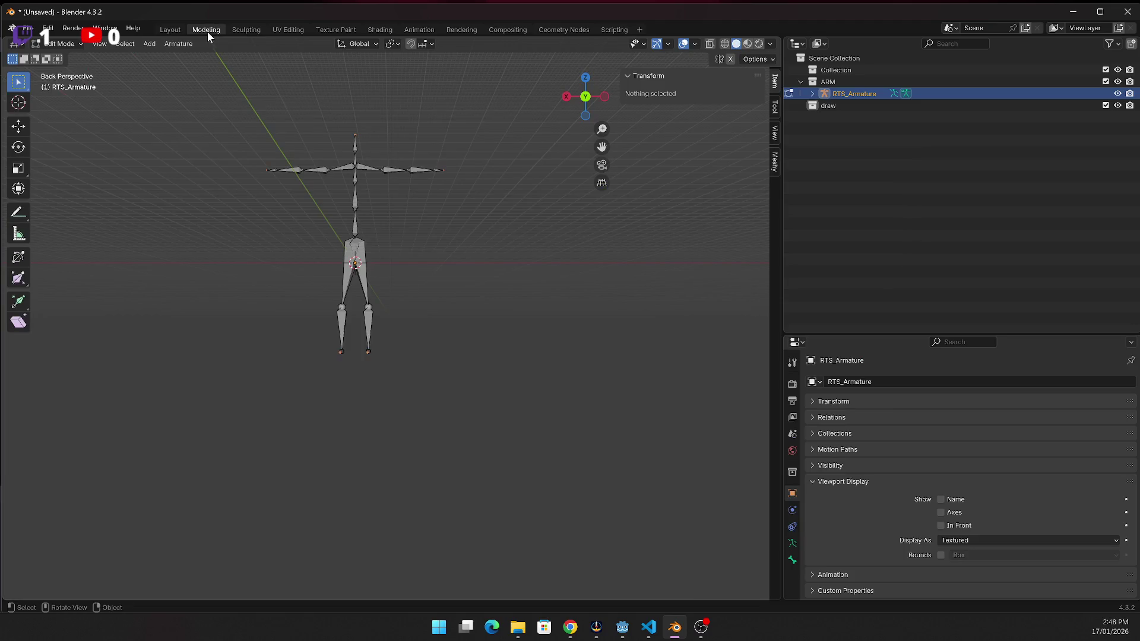
{"action": "scroll", "coordinate": [352, 299], "scroll_direction": "down", "scroll_amount": 2}
{"action": "scroll", "coordinate": [354, 296], "scroll_direction": "up", "scroll_amount": 5}
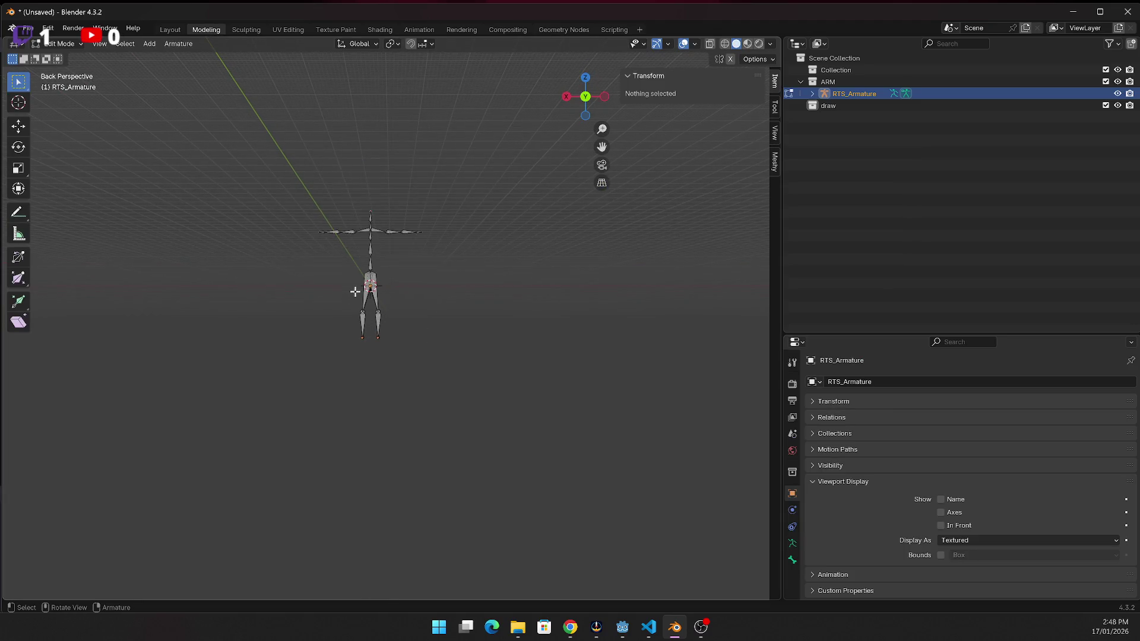
{"action": "key", "text": "KP_1"}
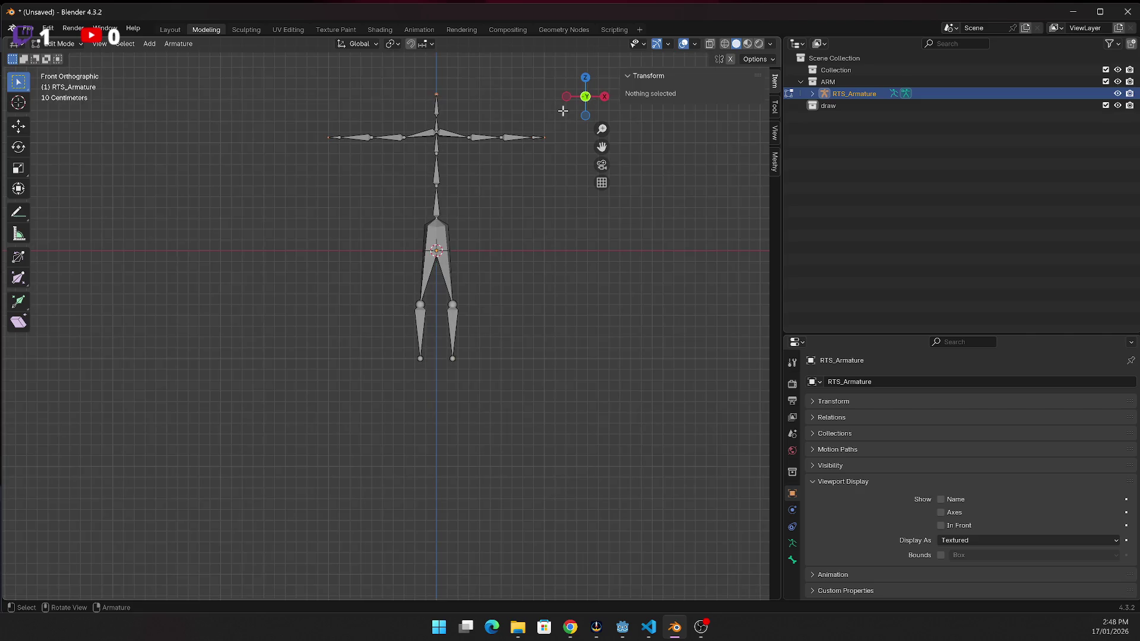
{"action": "key", "text": "KP_5"}
{"action": "key", "text": "KP_5"}
{"action": "key", "text": "KP_5"}
{"action": "key", "text": "KP_5"}
{"action": "key", "text": "alt+Tab"}
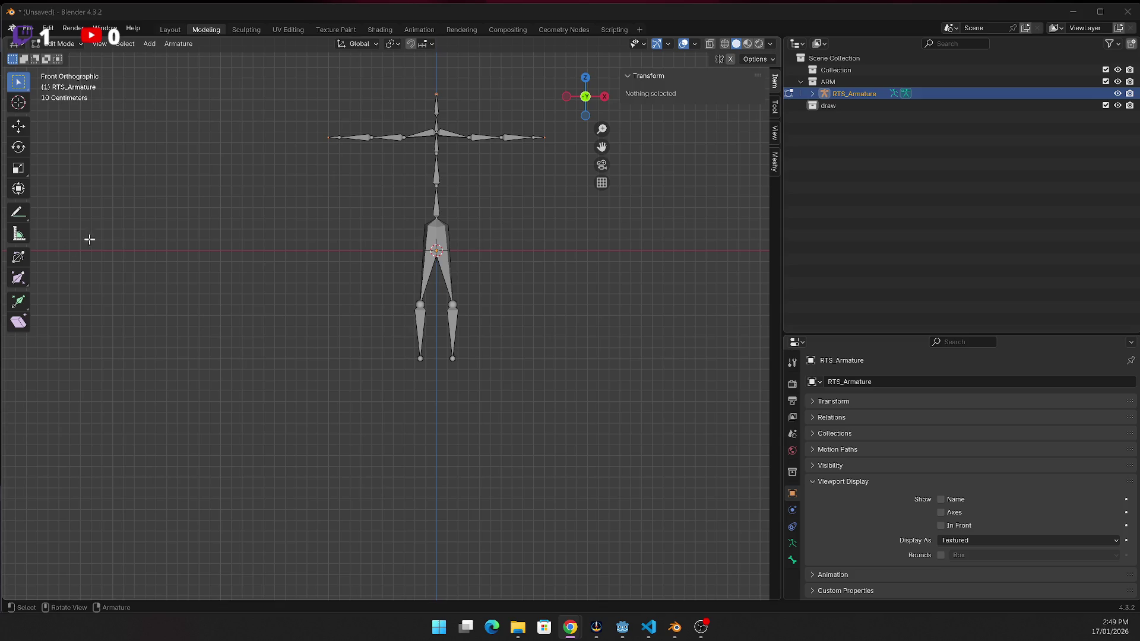
Select the spine_02 bone and check that it spans 0.6 m to 0.9 m in Z
{"action": "scroll", "coordinate": [457, 182], "scroll_direction": "up", "scroll_amount": 2}
{"action": "right_click", "coordinate": [374, 102]}
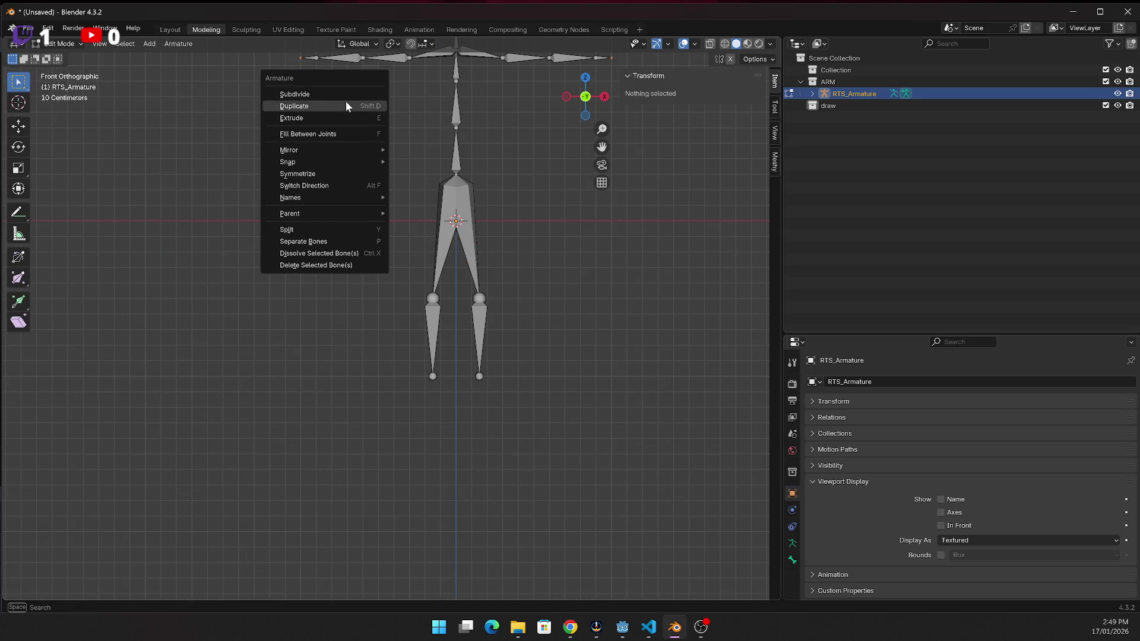
{"action": "left_click", "coordinate": [462, 118]}
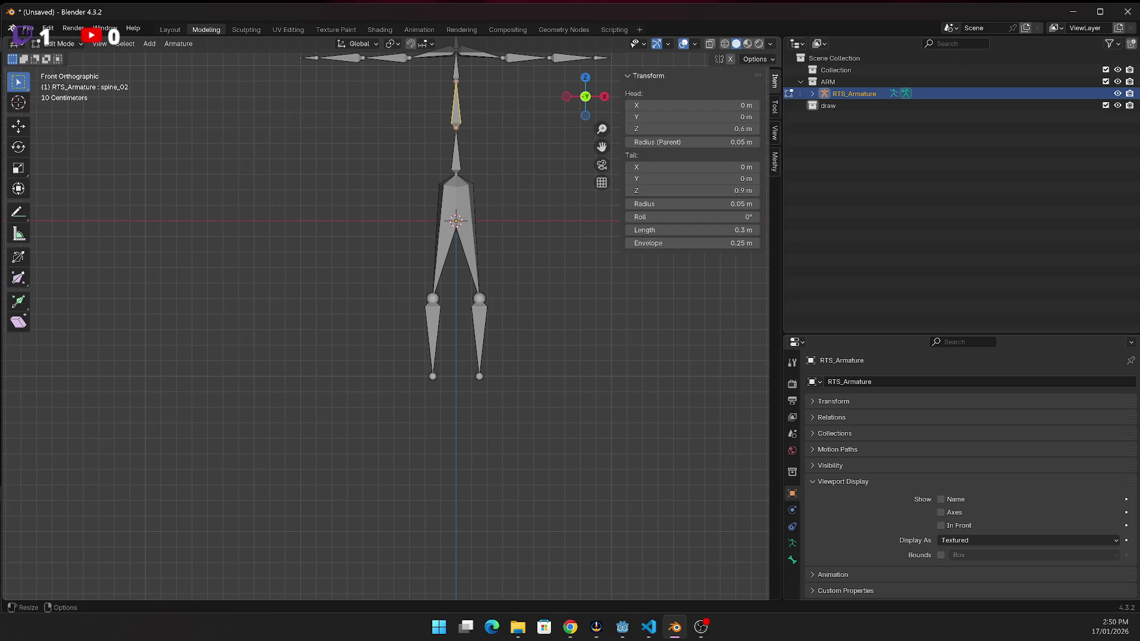
{"action": "key", "text": "alt+Tab"}
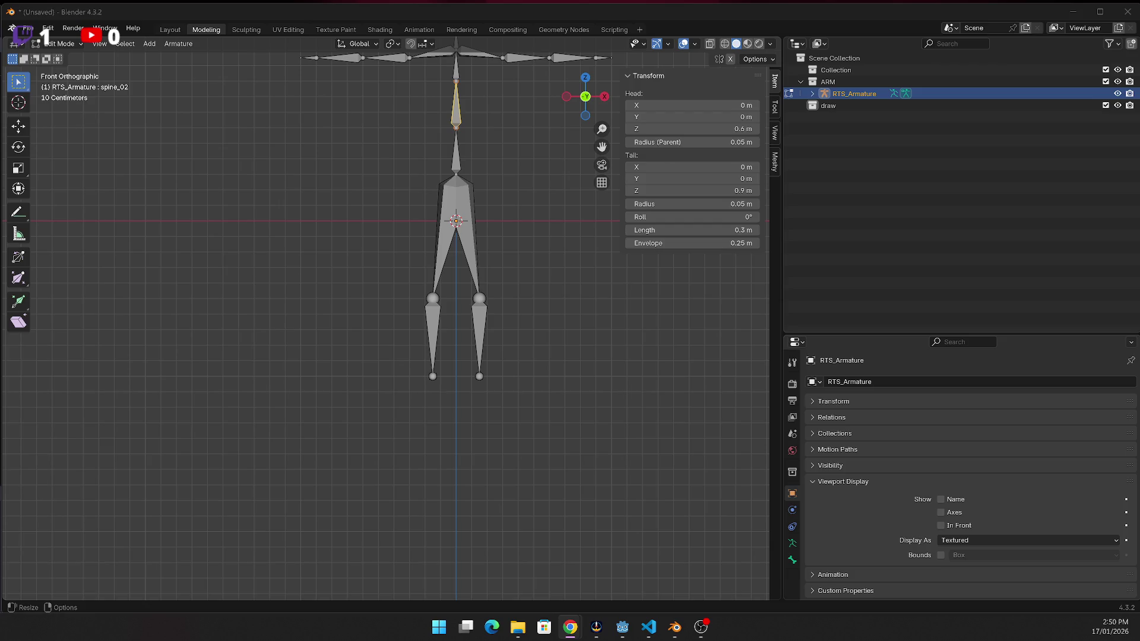
Activate the draw collection, return to Object Mode, and add an empty Grease Pencil object, GPencil
{"action": "left_click", "coordinate": [828, 107]}
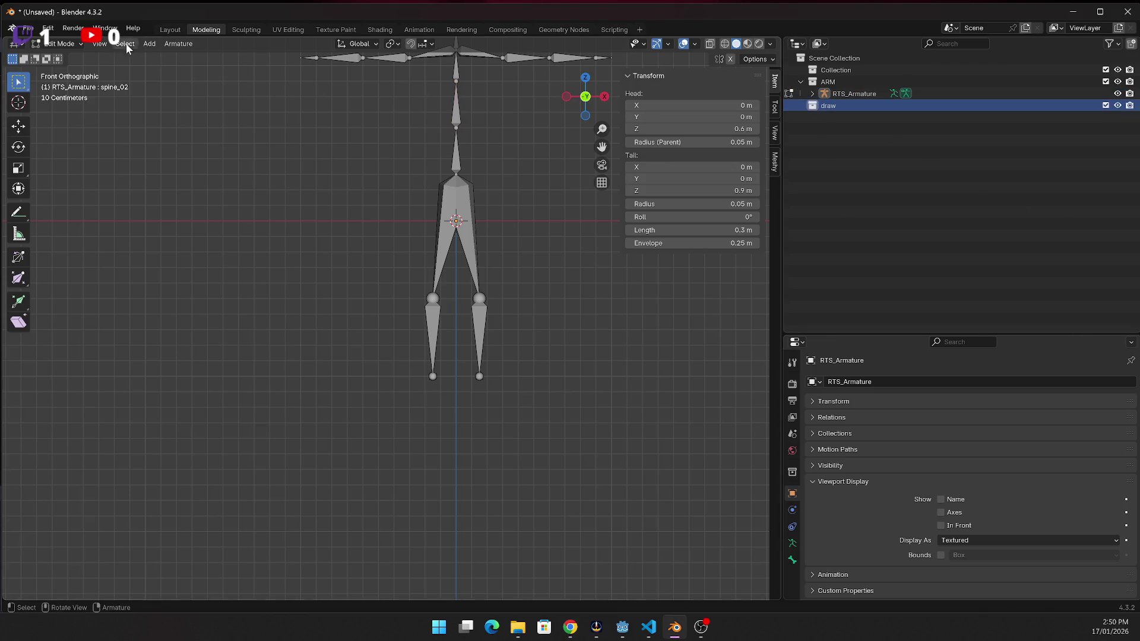
{"action": "left_click", "coordinate": [72, 45]}
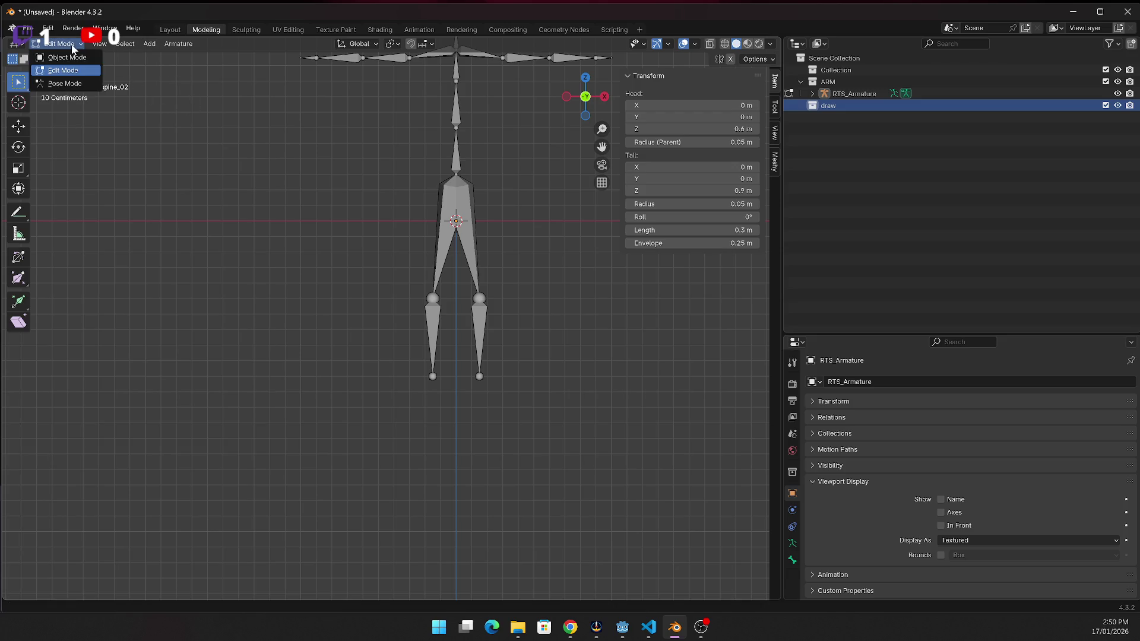
{"action": "left_click", "coordinate": [67, 58]}
{"action": "left_click", "coordinate": [157, 44]}
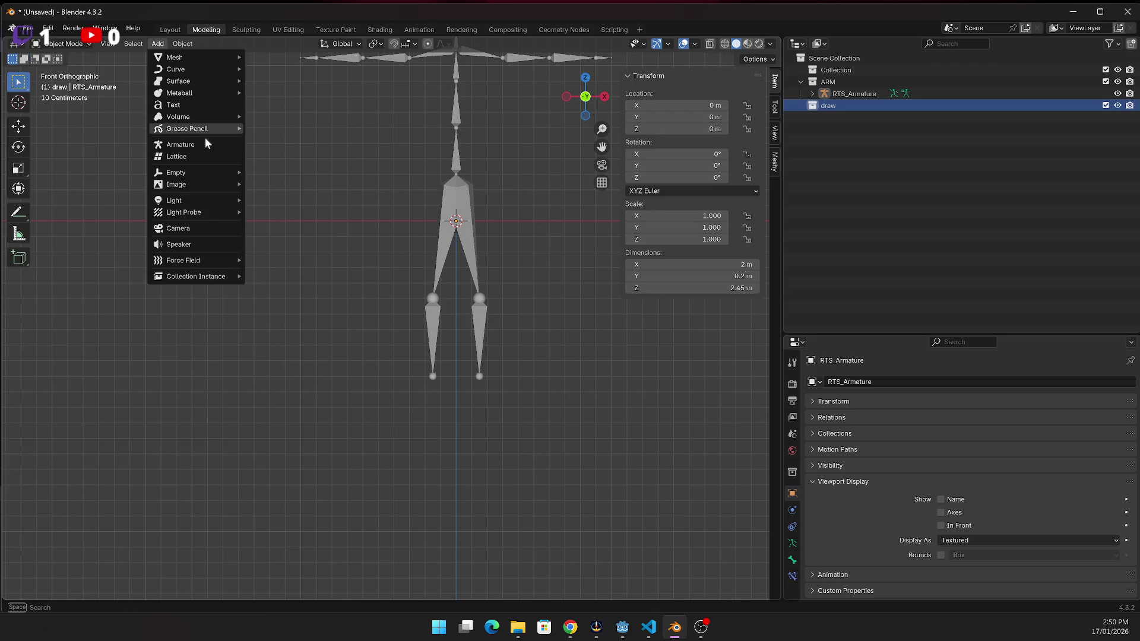
{"action": "mouse_move", "coordinate": [196, 131]}
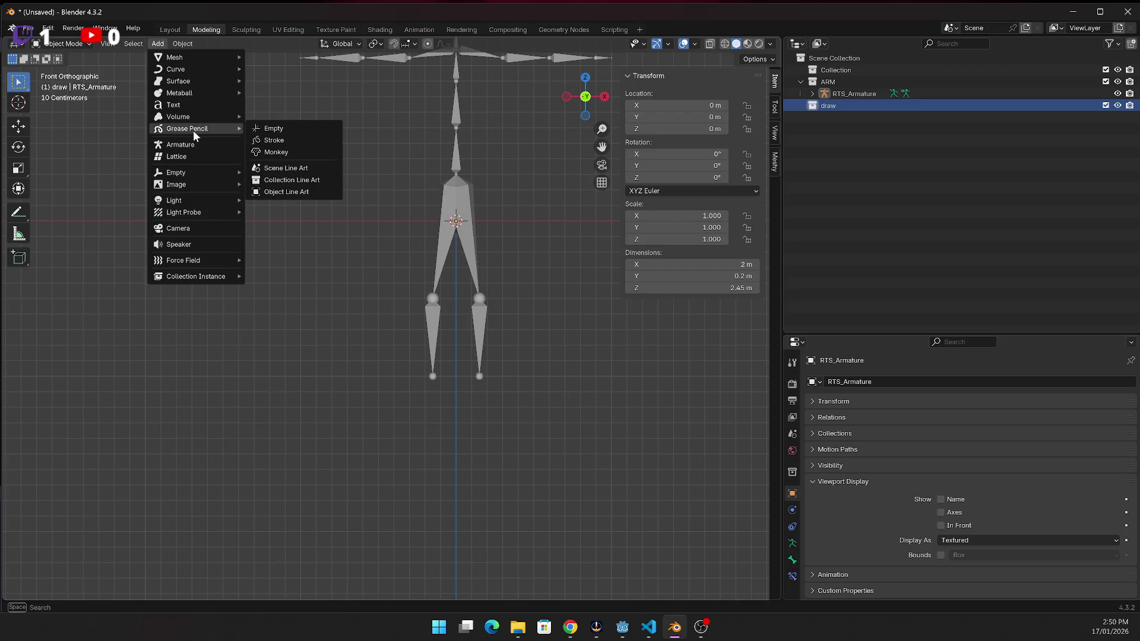
{"action": "left_click", "coordinate": [308, 134]}
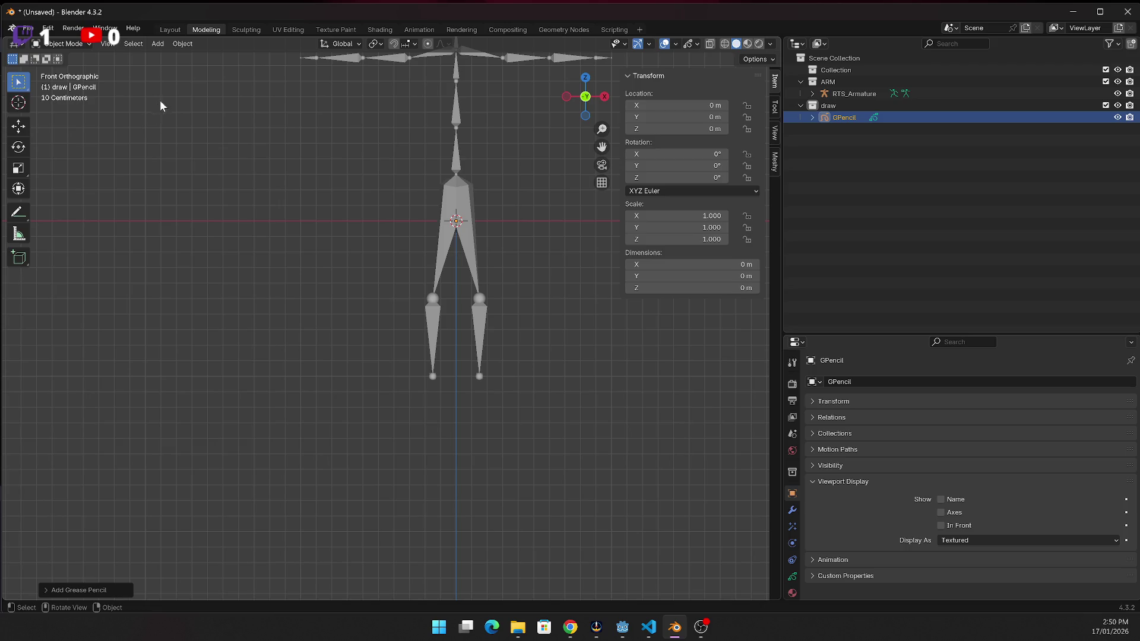
{"action": "left_click", "coordinate": [73, 44]}
Put GPencil in Draw Mode and set the stroke Caps Type to Flat
{"action": "left_click", "coordinate": [66, 101]}
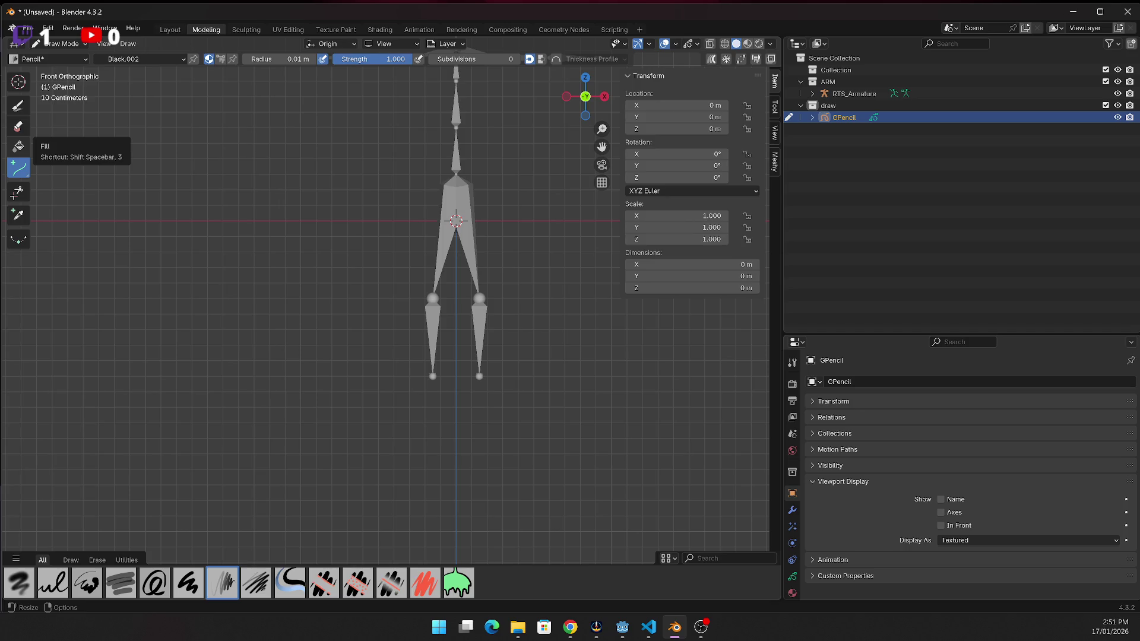
{"action": "key", "text": "alt+Tab"}
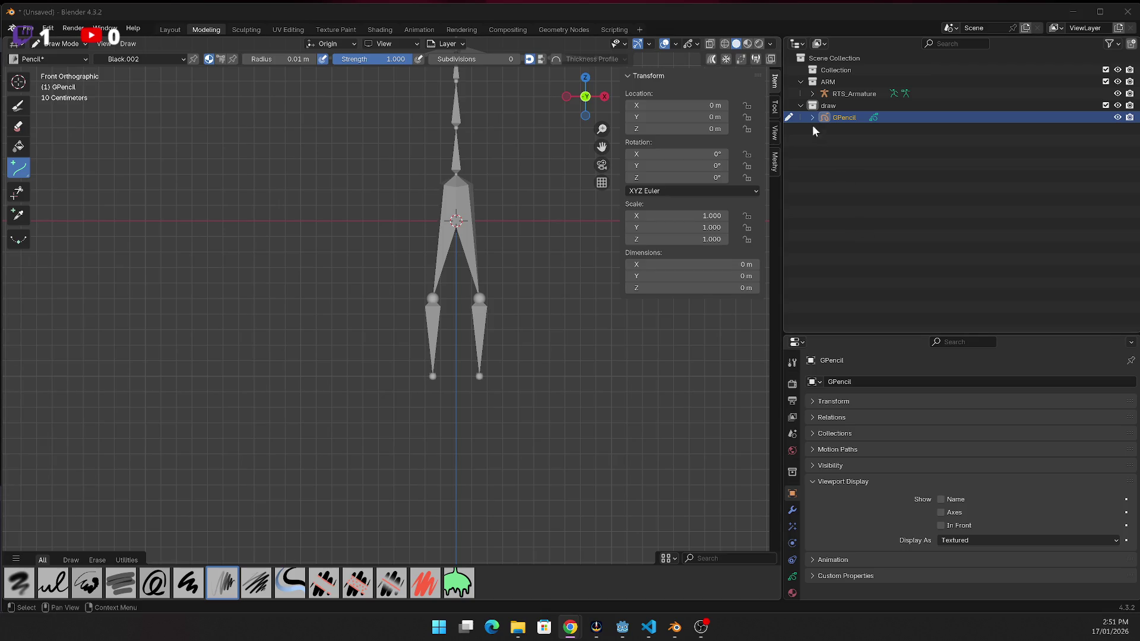
{"action": "left_click", "coordinate": [775, 107]}
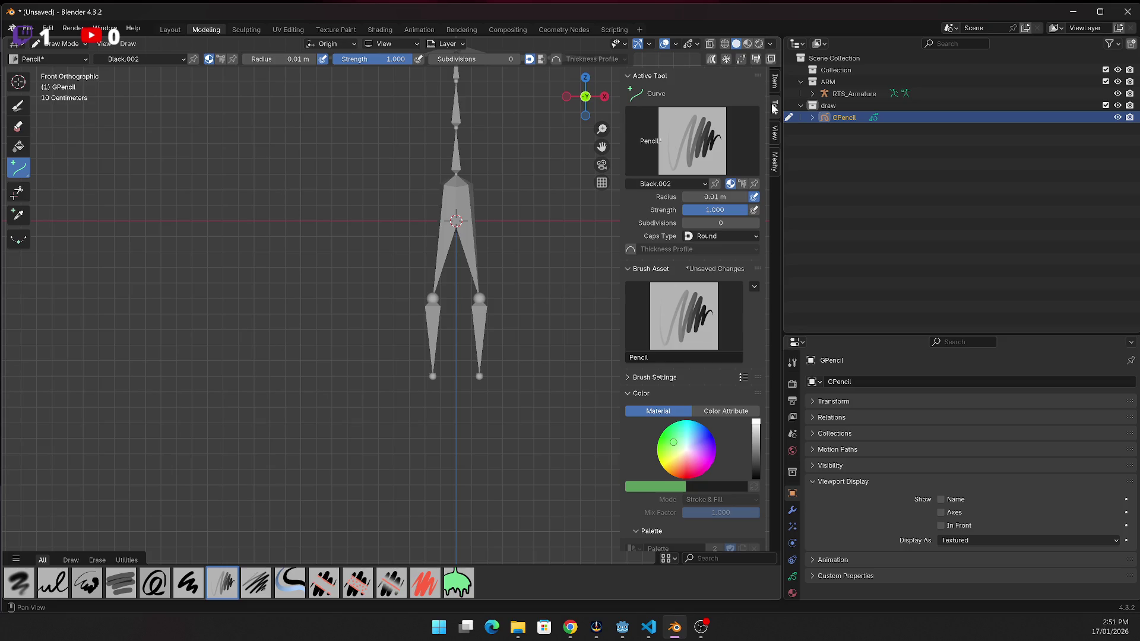
{"action": "left_click", "coordinate": [718, 237]}
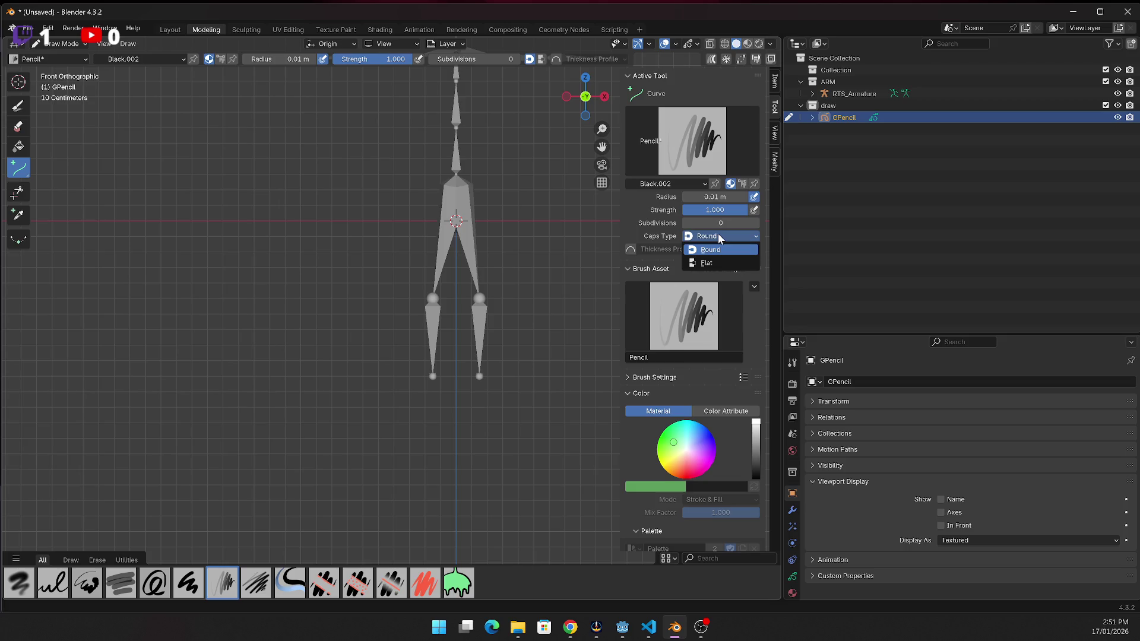
{"action": "left_click", "coordinate": [716, 263]}
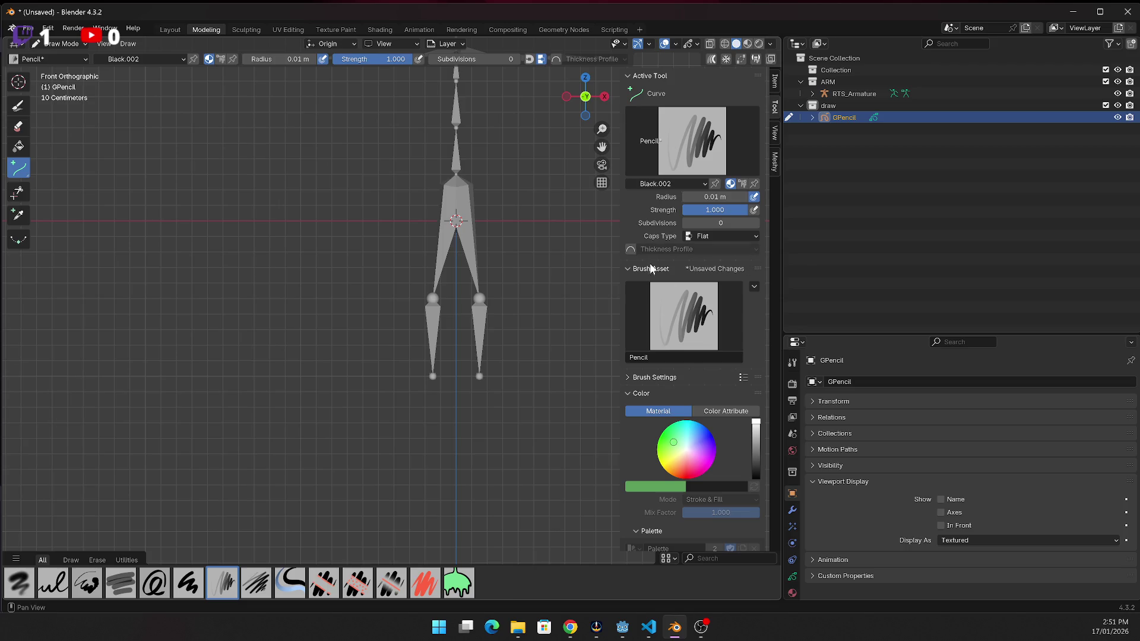
{"action": "left_click", "coordinate": [627, 270]}
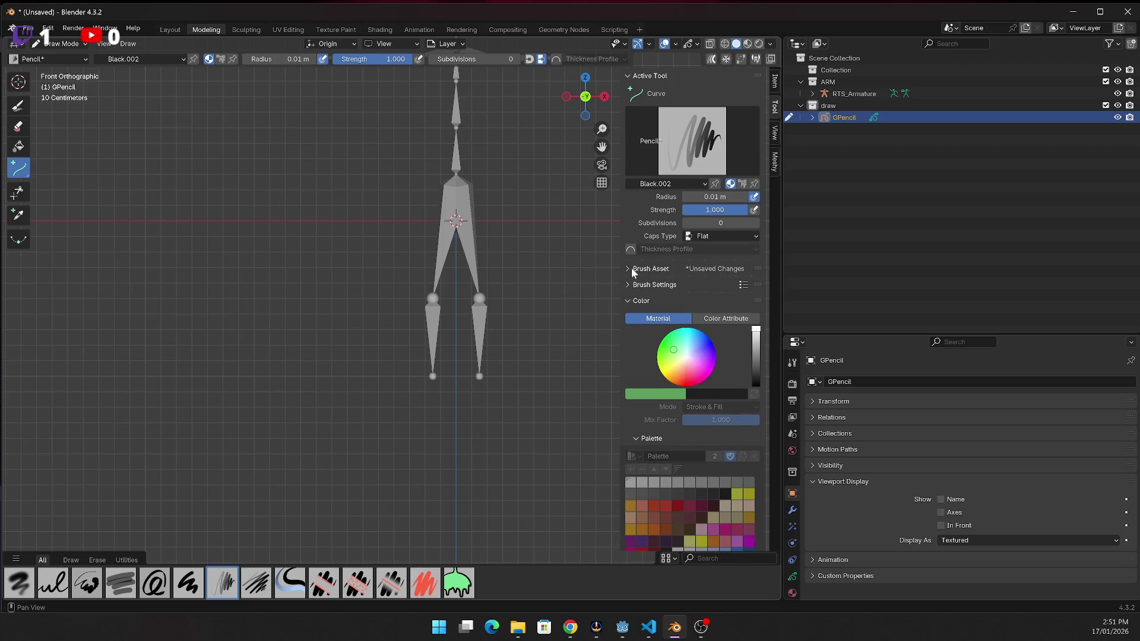
{"action": "left_click", "coordinate": [626, 302]}
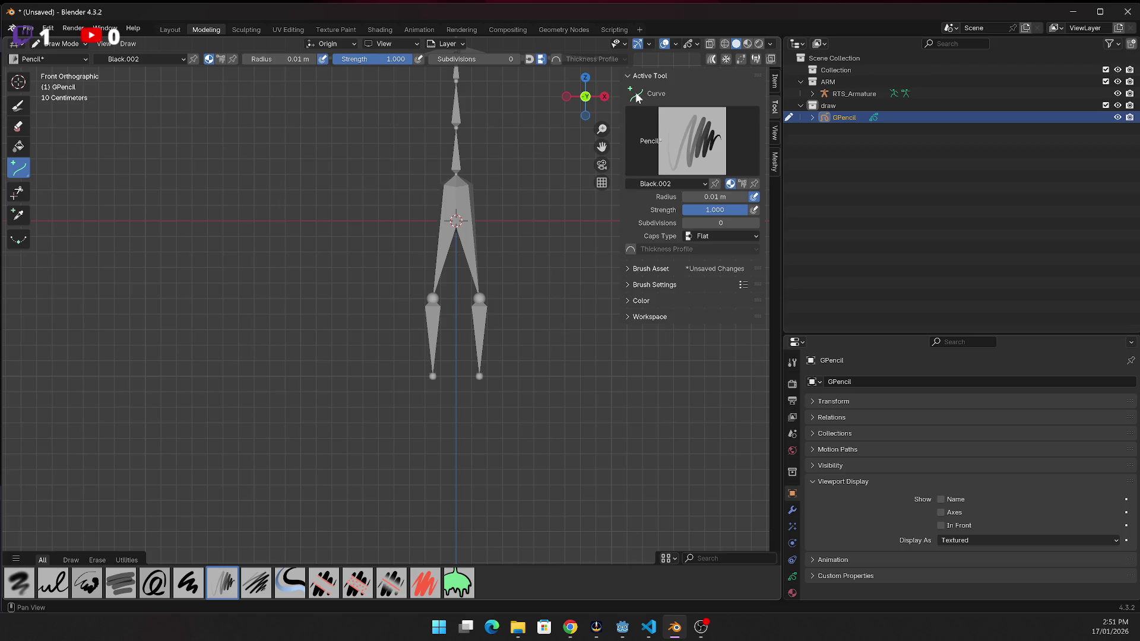
Choose the Pen brush from the draw brush presets
{"action": "left_click", "coordinate": [649, 154]}
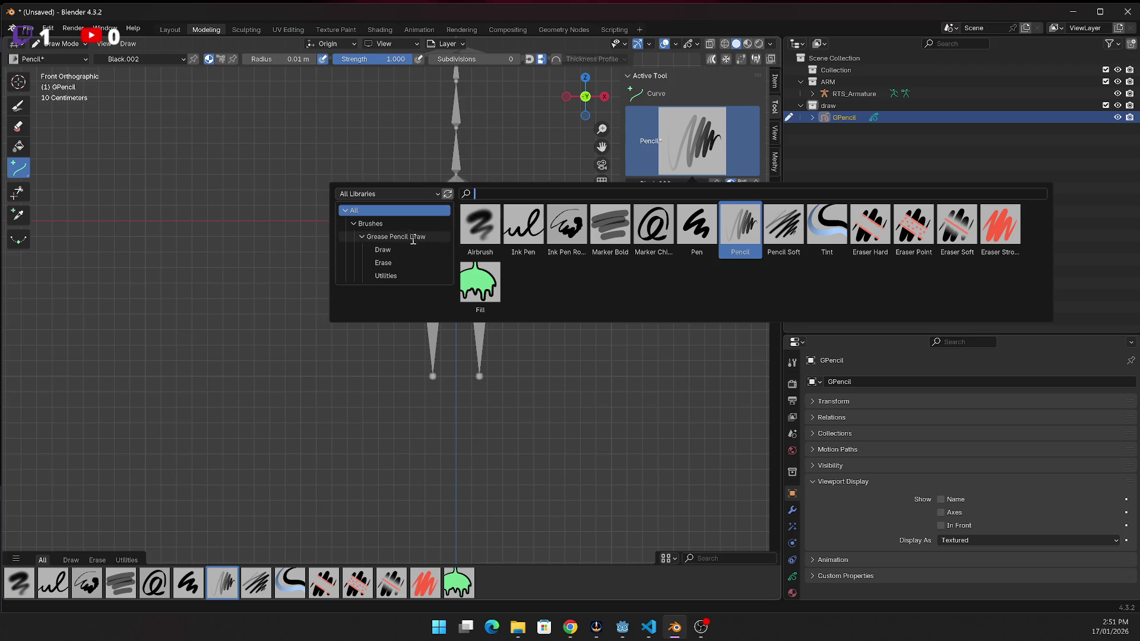
{"action": "left_click", "coordinate": [408, 250]}
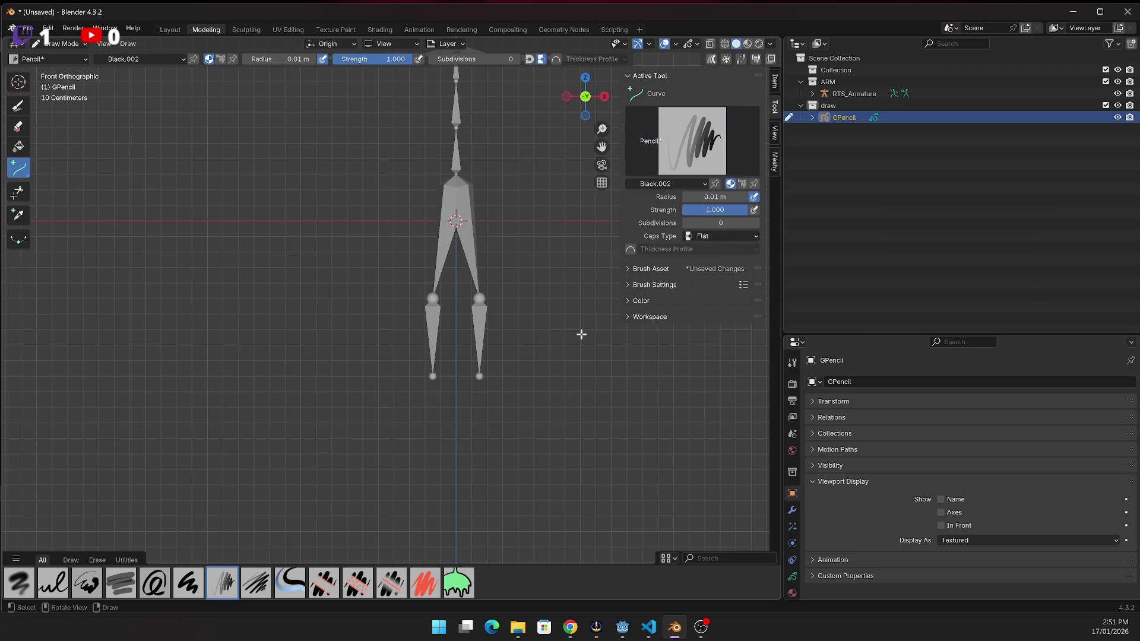
{"action": "left_click", "coordinate": [683, 157]}
{"action": "left_click", "coordinate": [731, 226]}
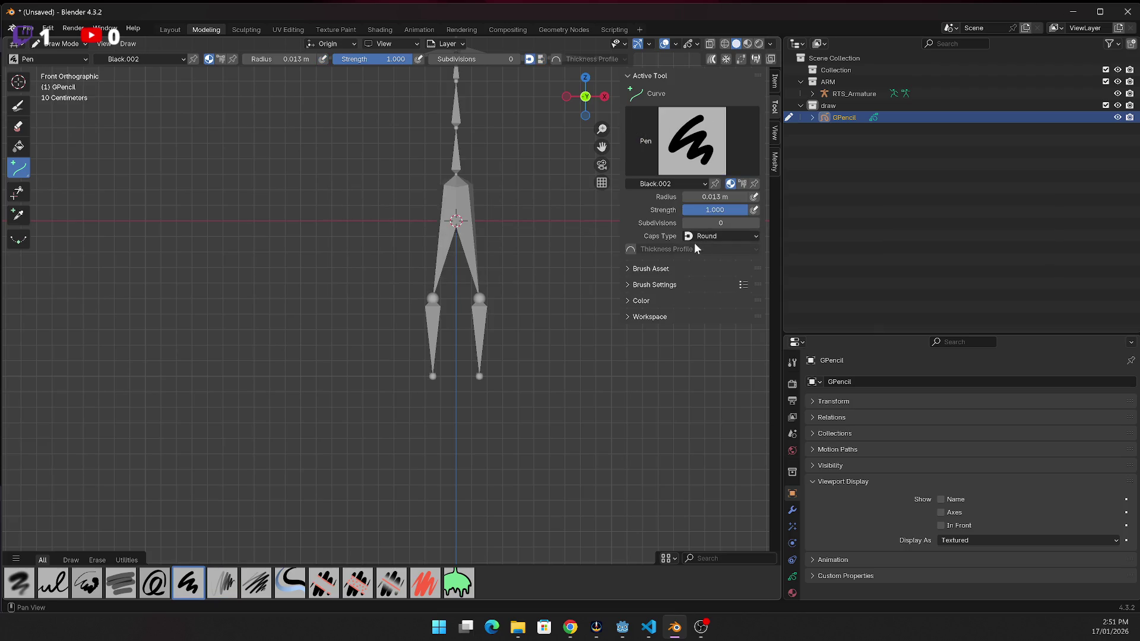
{"action": "left_click", "coordinate": [705, 184]}
Zoom and pan the viewport to frame the armature's arm bones up close
{"action": "scroll", "coordinate": [369, 234], "scroll_direction": "down", "scroll_amount": 2}
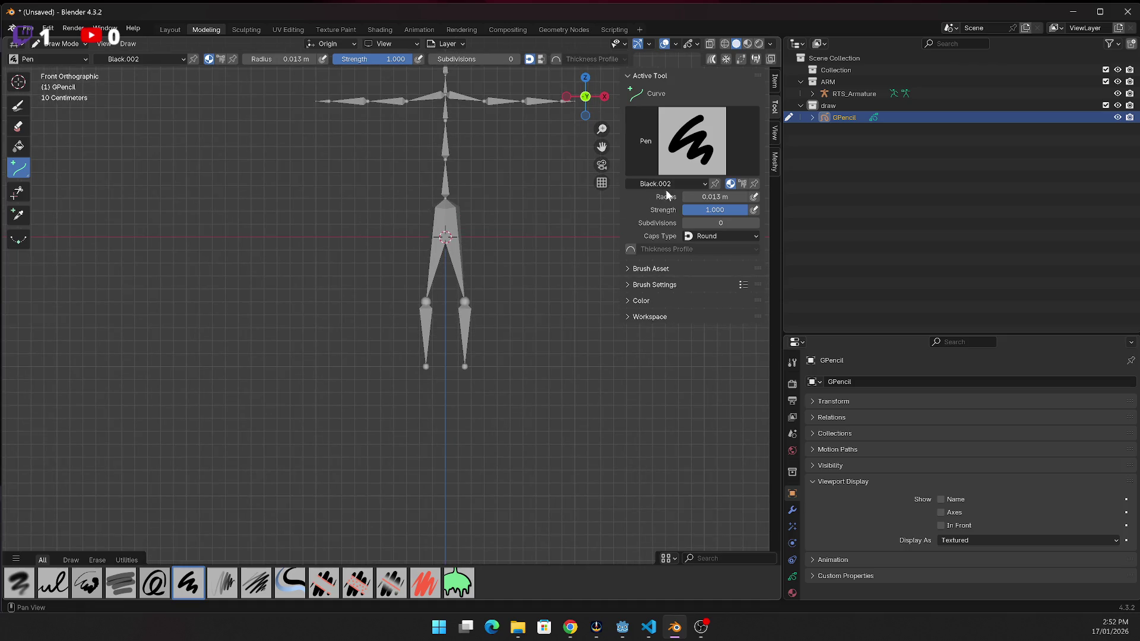
{"action": "left_click", "coordinate": [350, 107]}
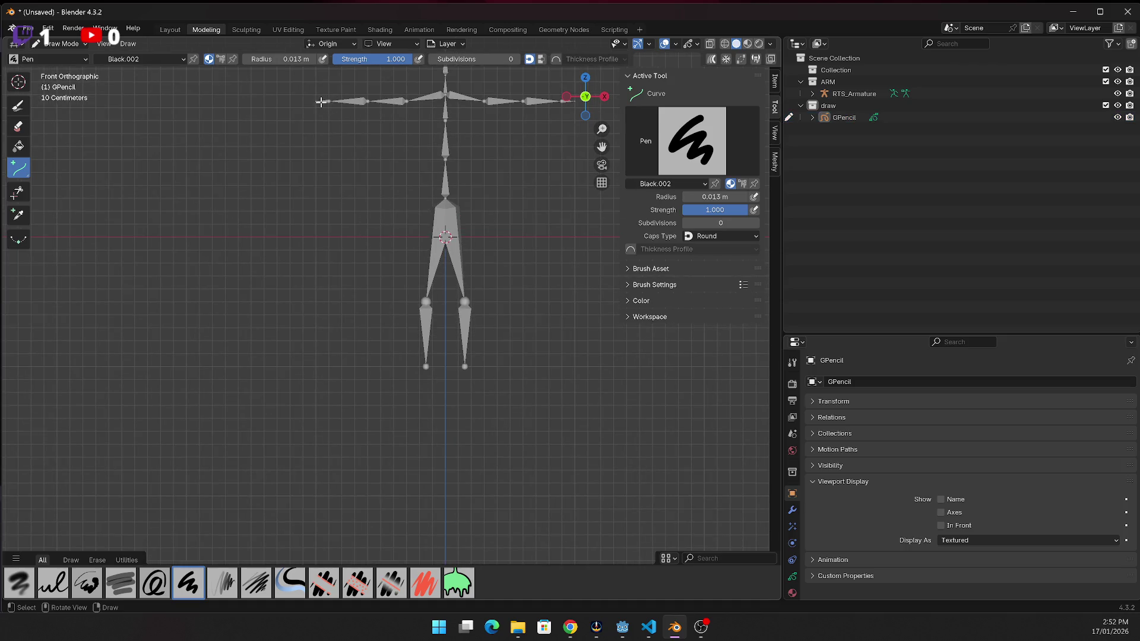
{"action": "scroll", "coordinate": [318, 128], "scroll_direction": "up", "scroll_amount": 2}
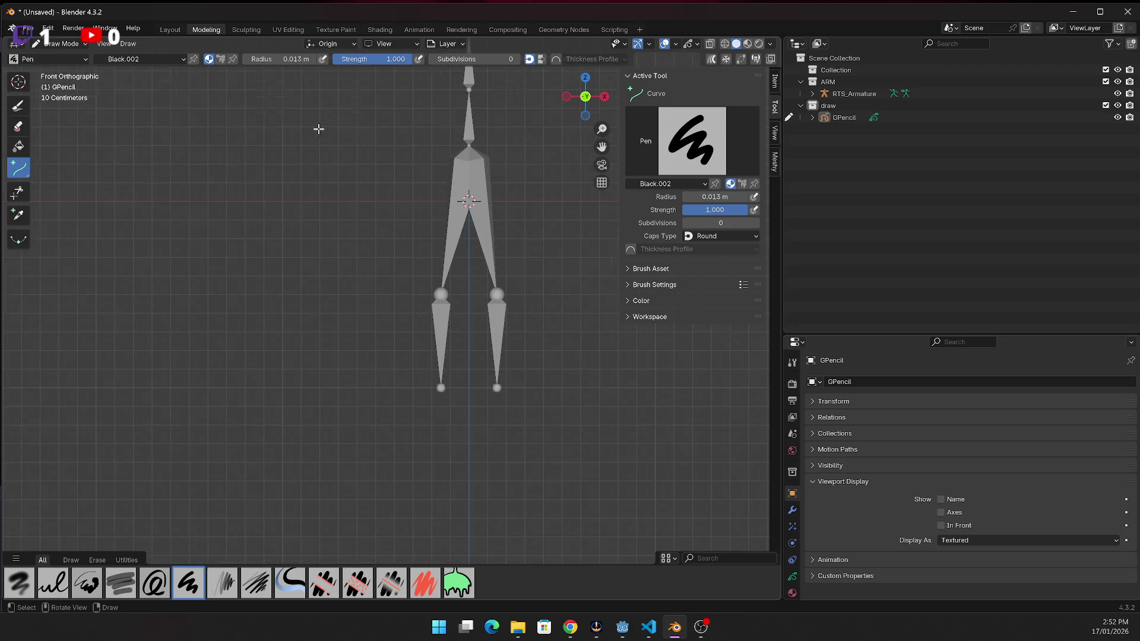
{"action": "right_click", "coordinate": [354, 99]}
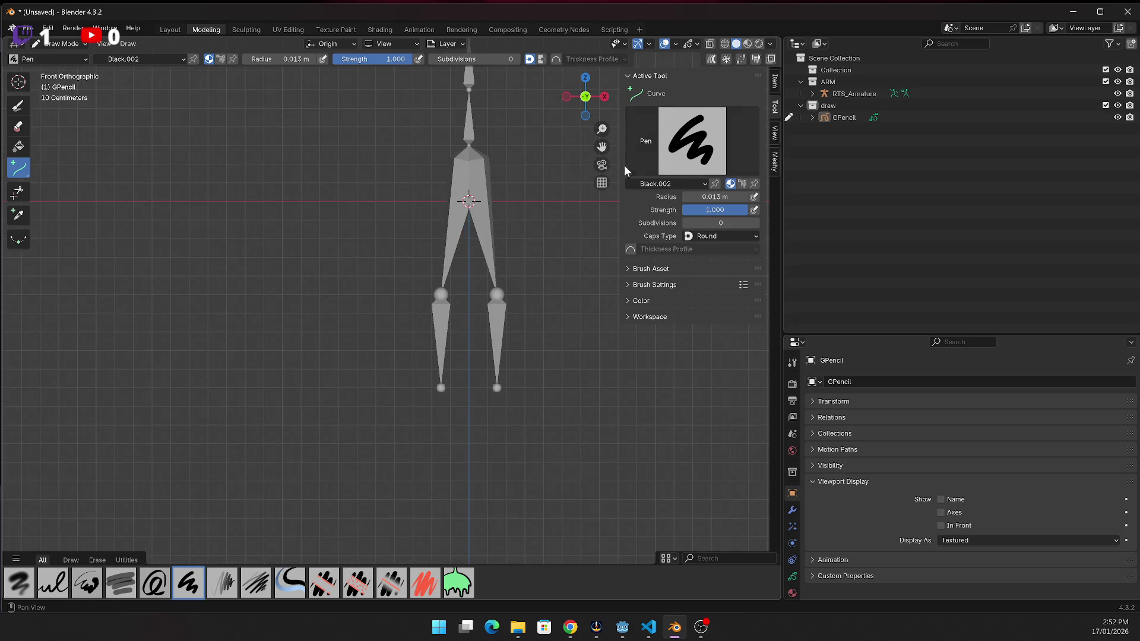
{"action": "left_click_drag", "start_coordinate": [602, 147], "coordinate": [602, 502]}
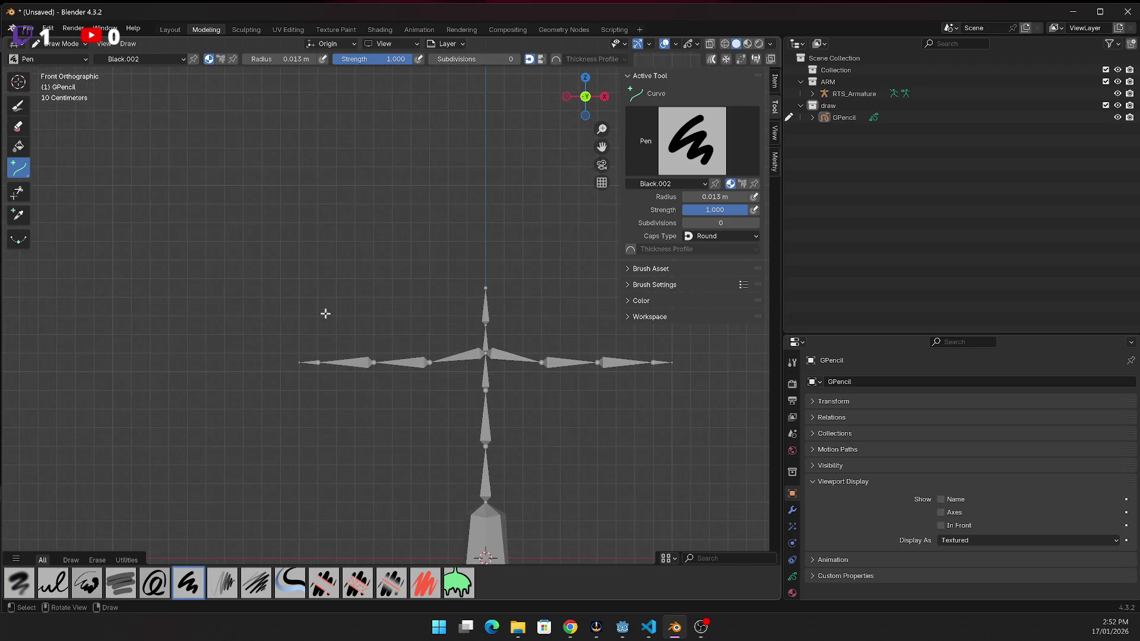
{"action": "scroll", "coordinate": [369, 364], "scroll_direction": "up", "scroll_amount": 5}
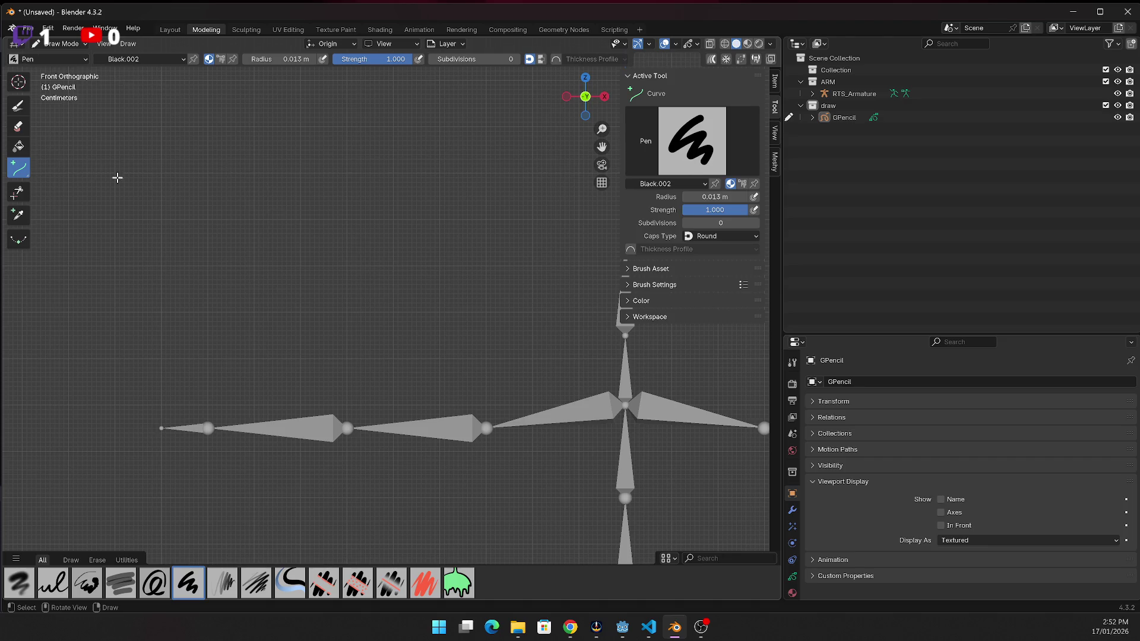
Expand RTS_Armature in the Outliner down through pelvis, spine_01 and spine_02
{"action": "left_click", "coordinate": [812, 94]}
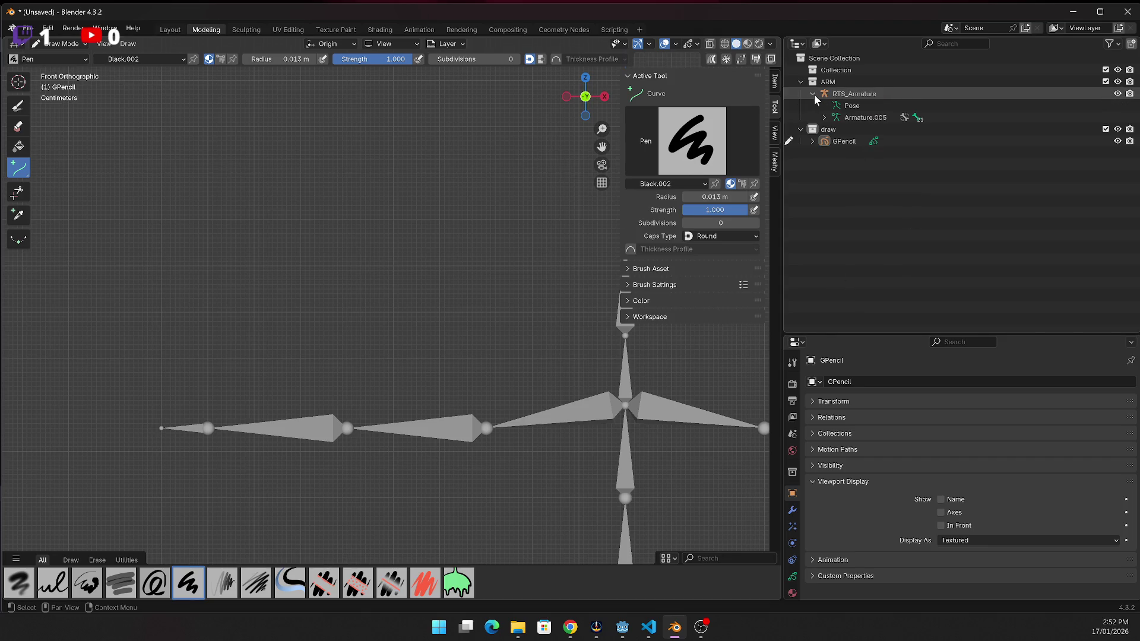
{"action": "left_click", "coordinate": [825, 117]}
{"action": "left_click", "coordinate": [836, 131]}
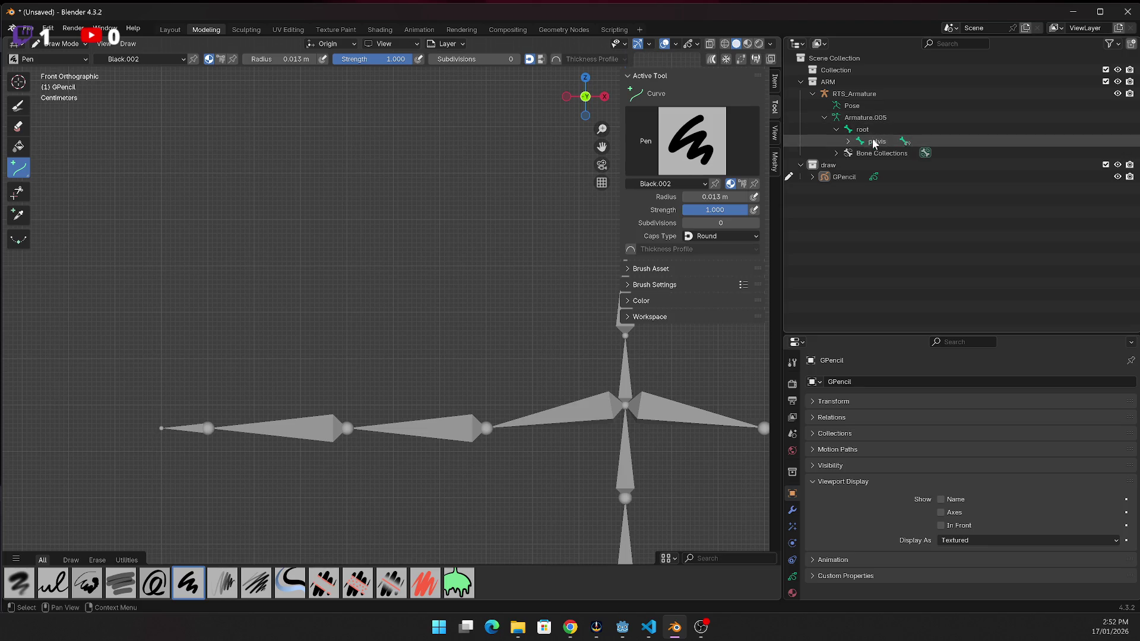
{"action": "left_click", "coordinate": [848, 141]}
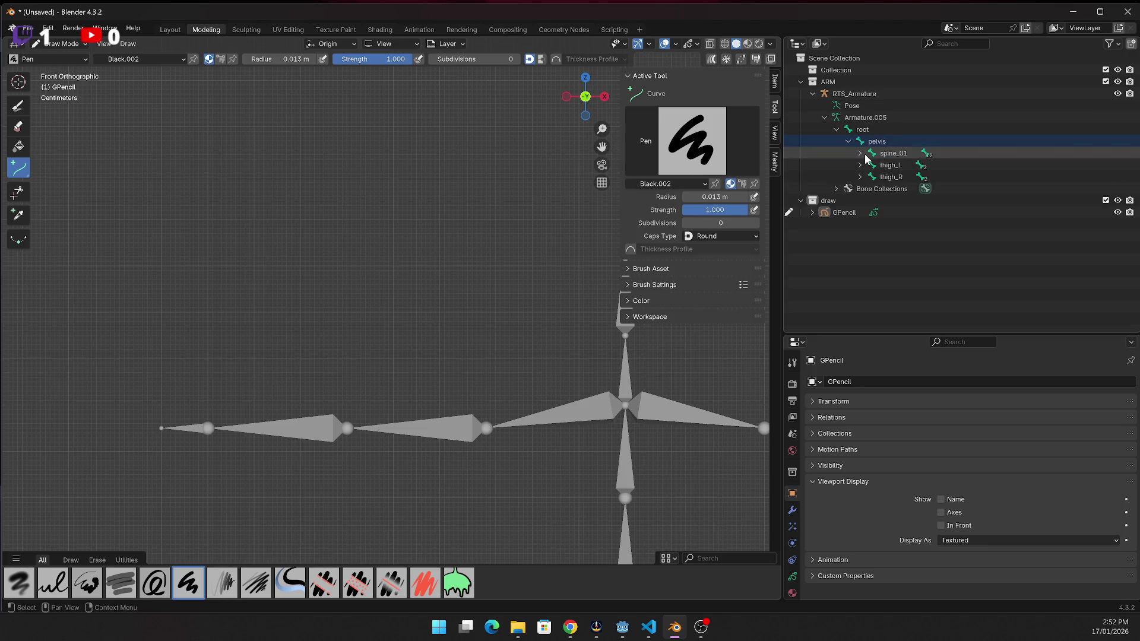
{"action": "left_click", "coordinate": [866, 153]}
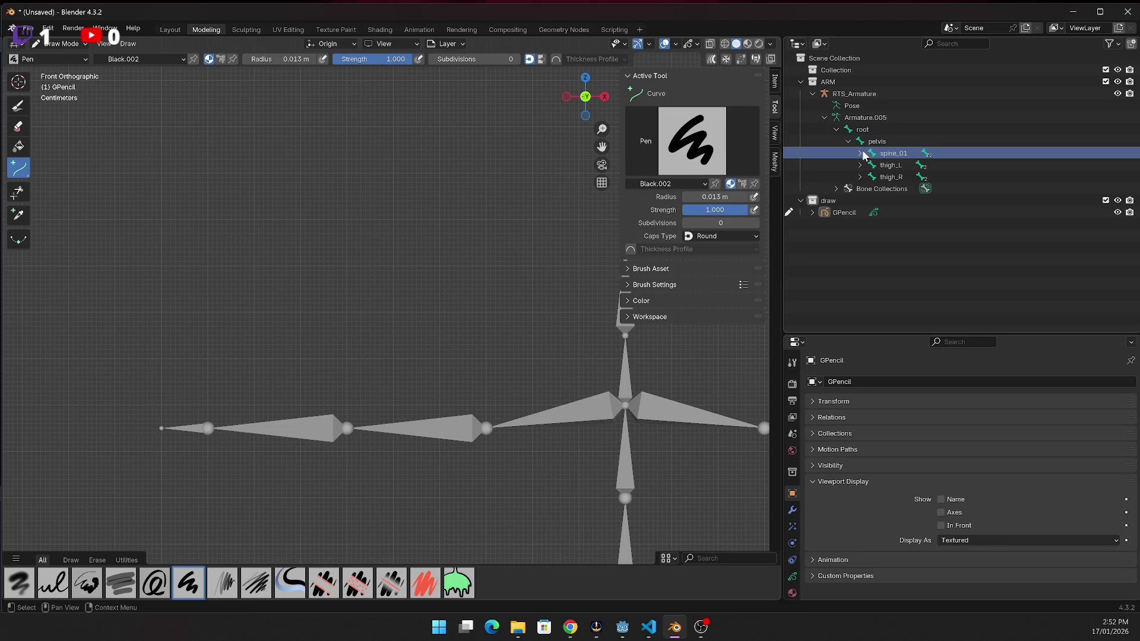
{"action": "left_click", "coordinate": [861, 153]}
{"action": "left_click", "coordinate": [873, 165]}
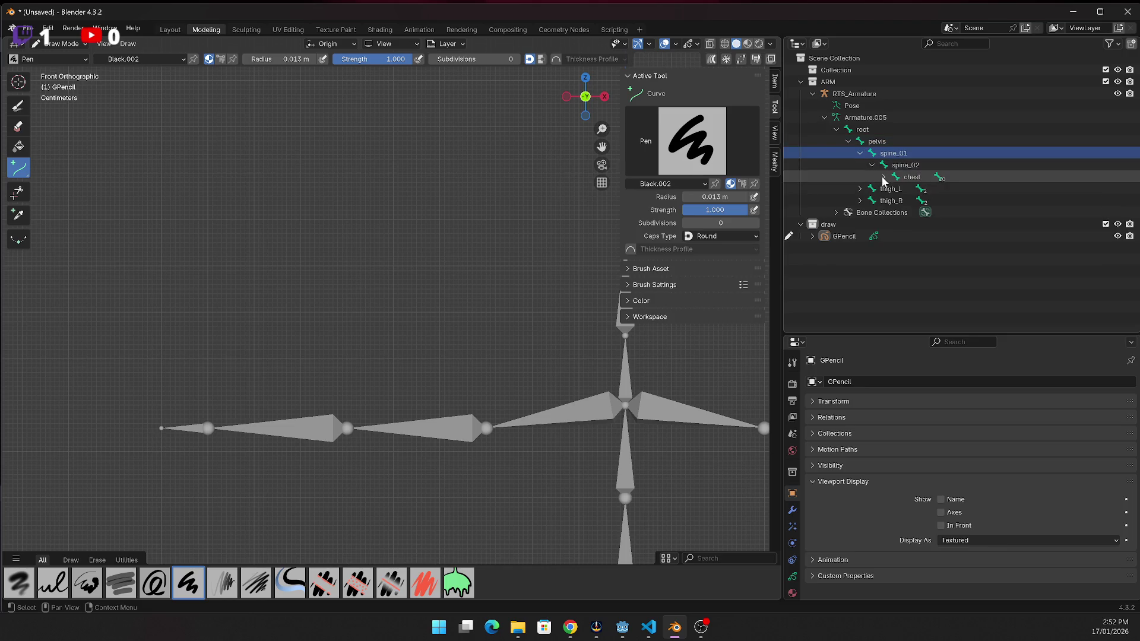
Expand chest, clavicle_L, upperarm_L and forearm_L to reveal and select hand_L
{"action": "left_click", "coordinate": [884, 176]}
{"action": "left_click", "coordinate": [896, 201]}
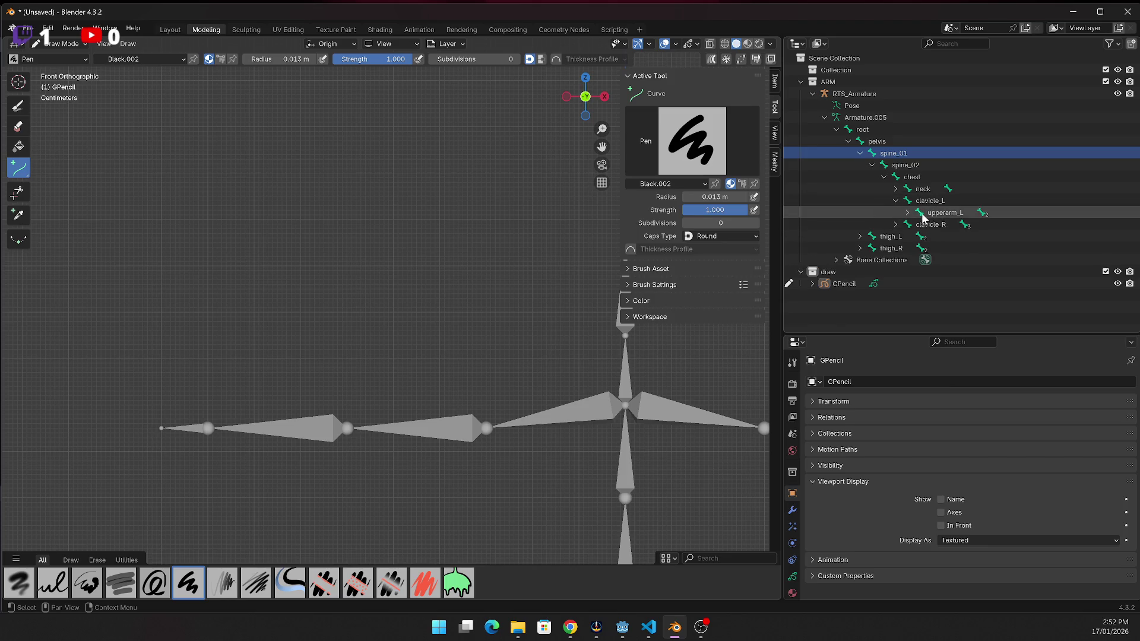
{"action": "left_click", "coordinate": [922, 213]}
{"action": "left_click", "coordinate": [908, 213]}
{"action": "left_click", "coordinate": [918, 226]}
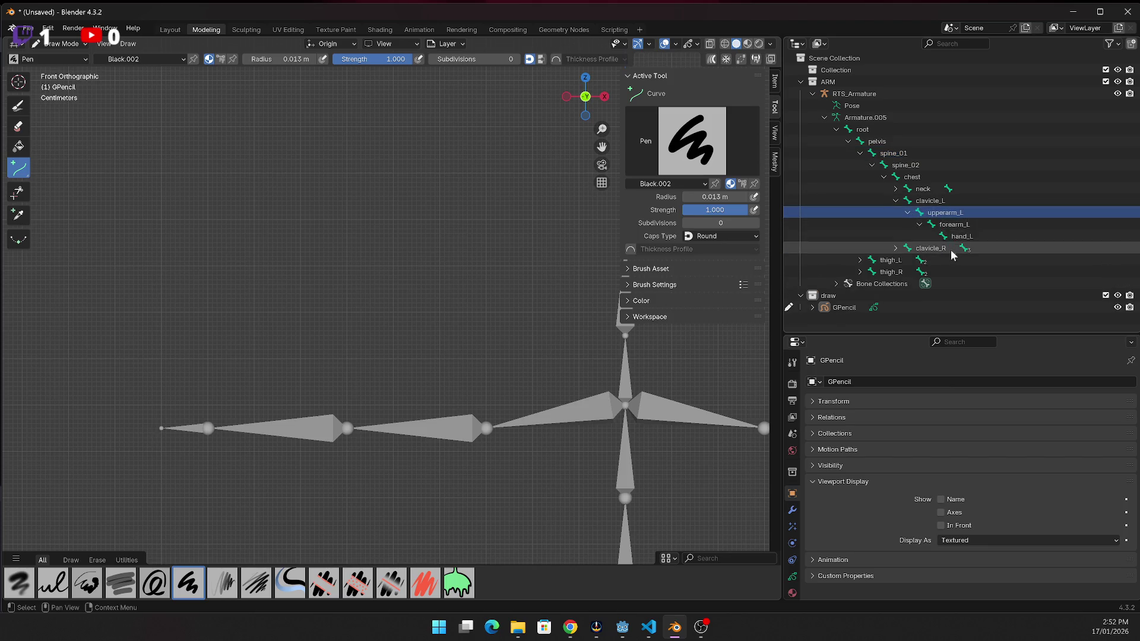
{"action": "left_click", "coordinate": [960, 237]}
{"action": "double_click", "coordinate": [960, 236]}
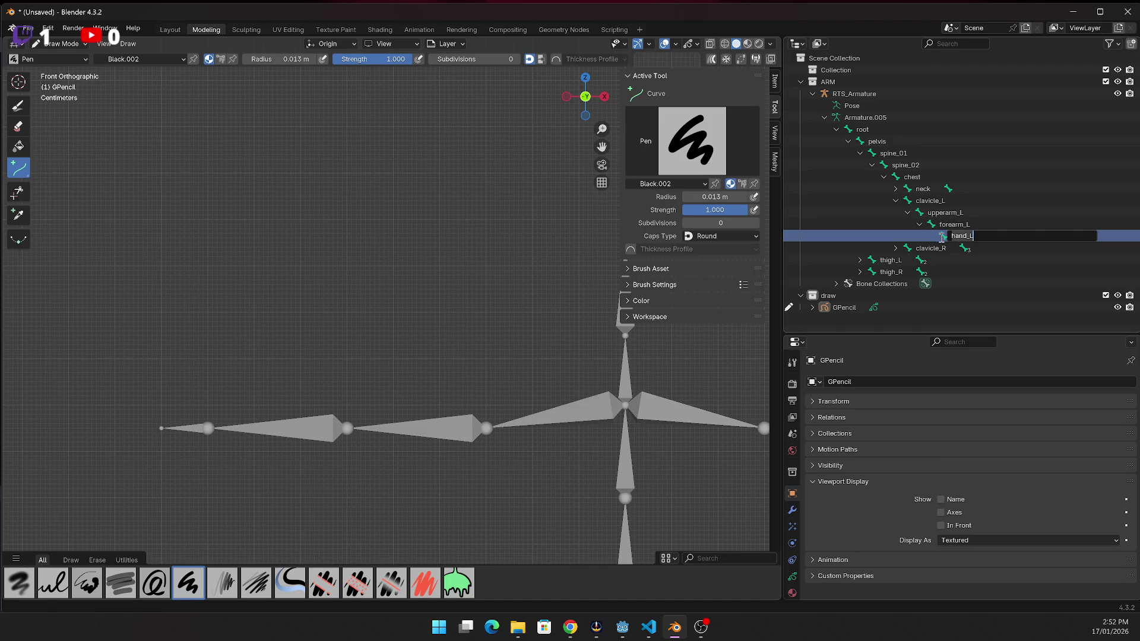
{"action": "key", "text": "Return"}
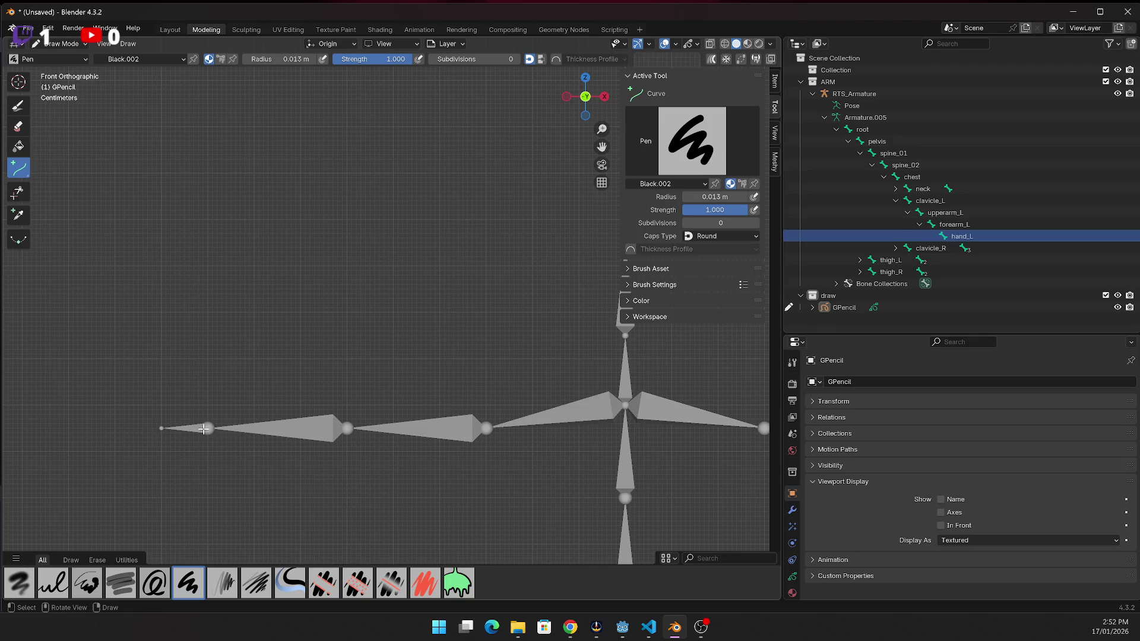
{"action": "left_click", "coordinate": [48, 28]}
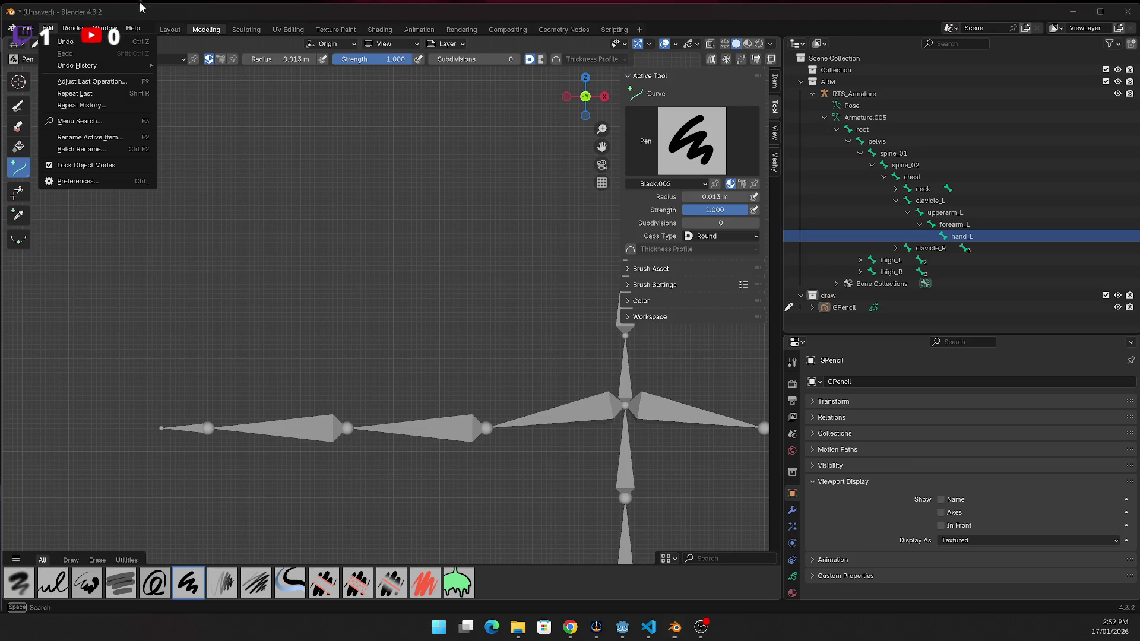
Return to Object Mode, collapse RTS_Armature in the Outliner, and select GPencil
{"action": "left_click", "coordinate": [59, 44]}
{"action": "left_click", "coordinate": [68, 57]}
{"action": "left_click", "coordinate": [199, 431]}
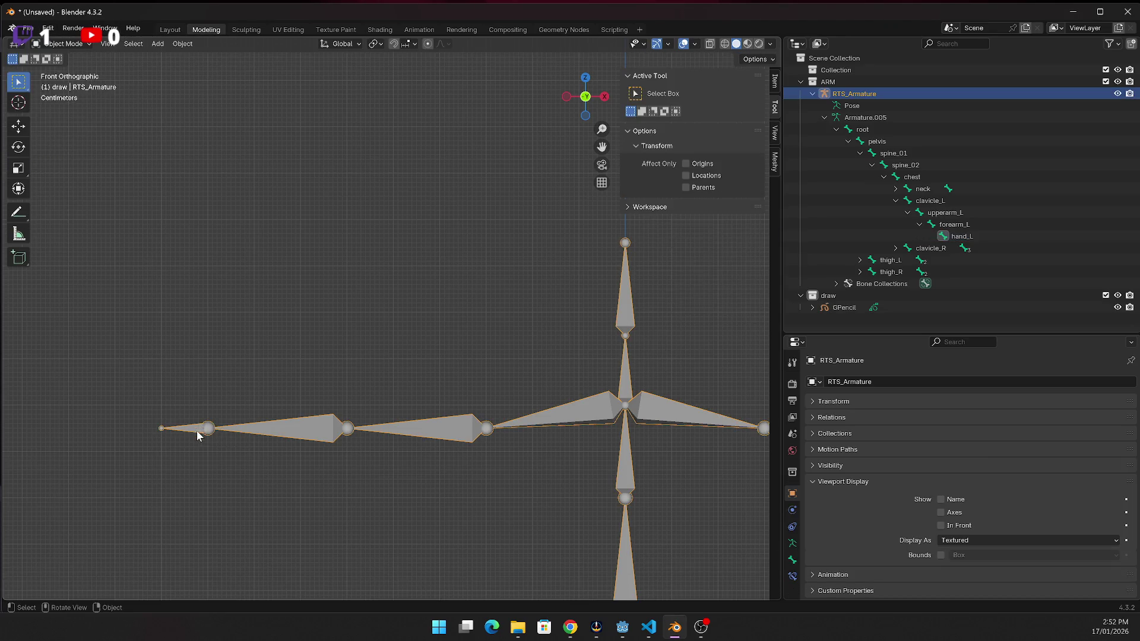
{"action": "left_click", "coordinate": [62, 43]}
{"action": "left_click", "coordinate": [188, 86]}
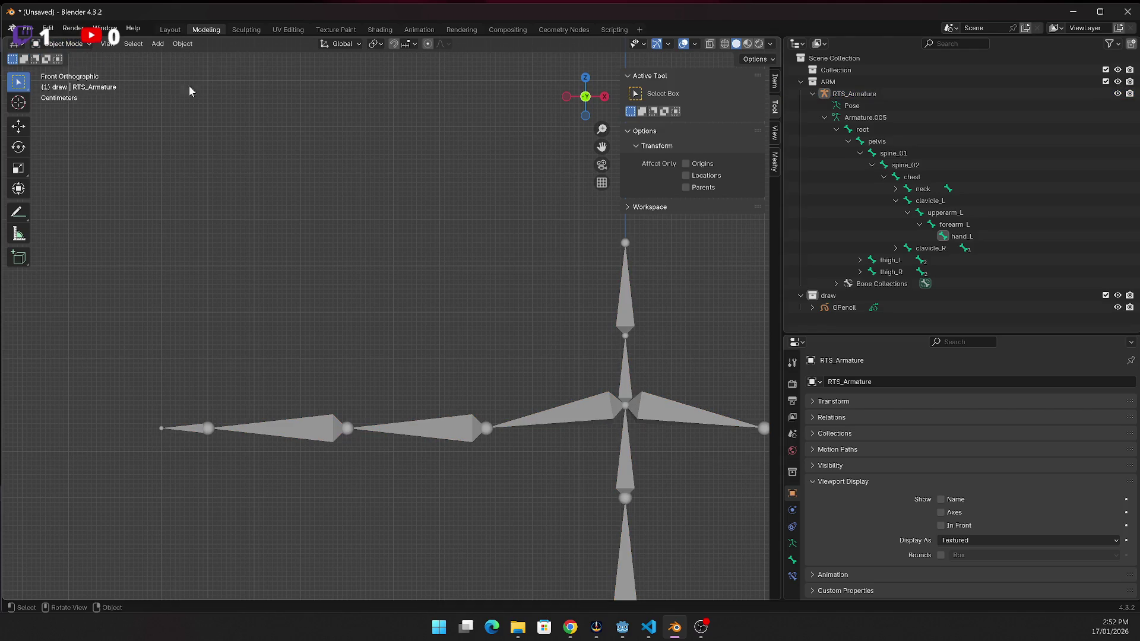
{"action": "left_click", "coordinate": [812, 94]}
{"action": "left_click", "coordinate": [826, 117]}
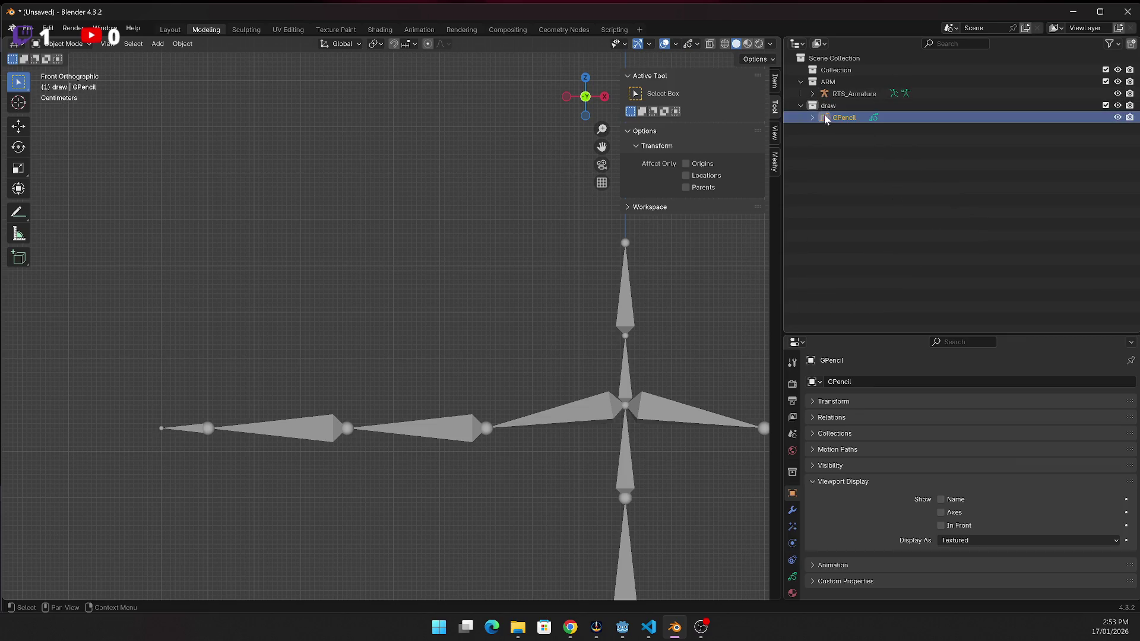
{"action": "left_click", "coordinate": [71, 44]}
Put GPencil in Draw Mode and expand GPencil and GPencil.002 to show its Layer
{"action": "left_click", "coordinate": [70, 96]}
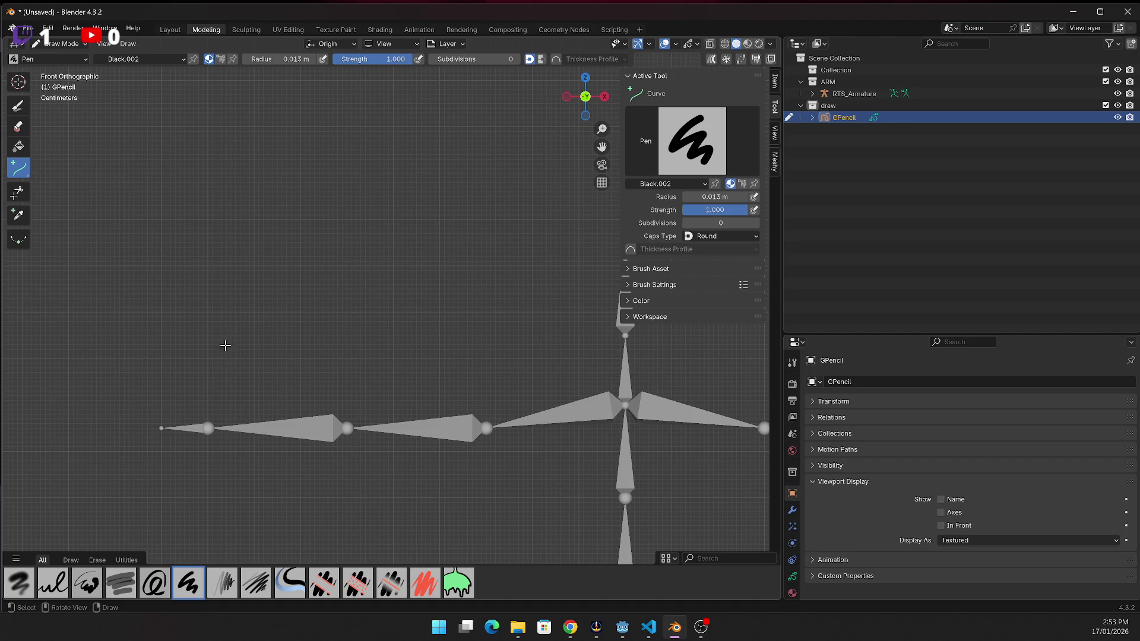
{"action": "key", "text": "alt+Tab"}
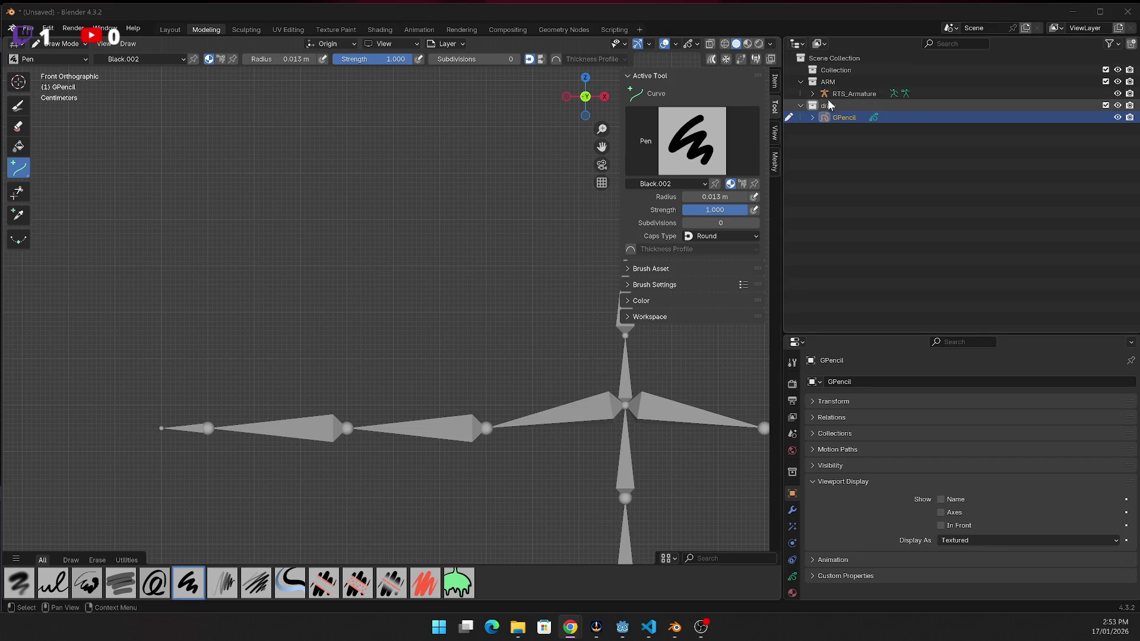
{"action": "left_click", "coordinate": [811, 118]}
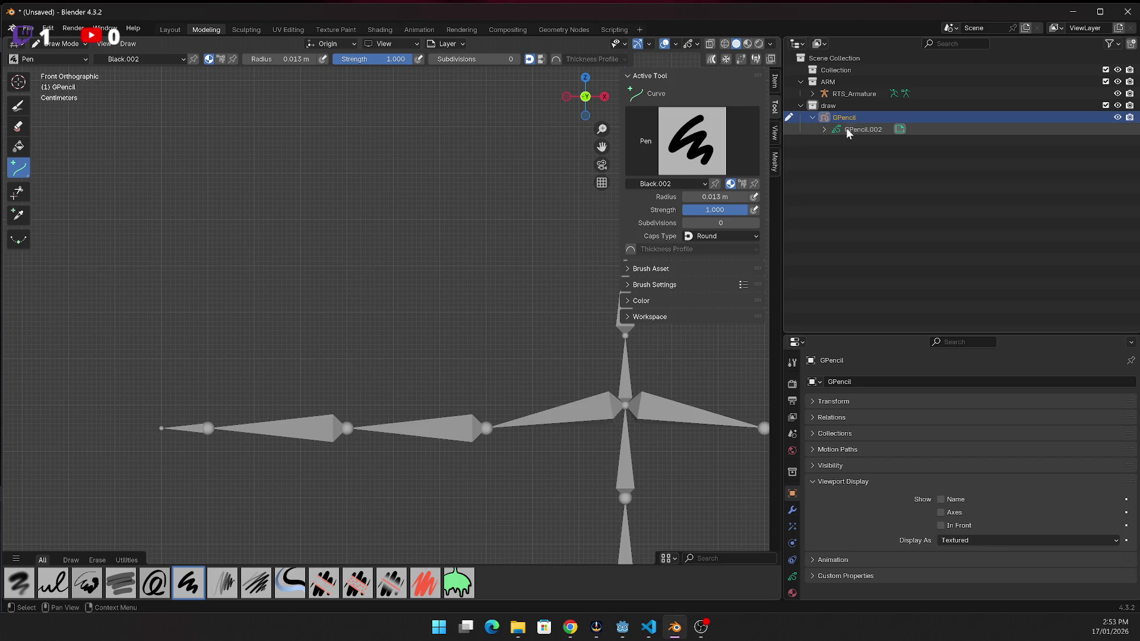
{"action": "left_click", "coordinate": [825, 129]}
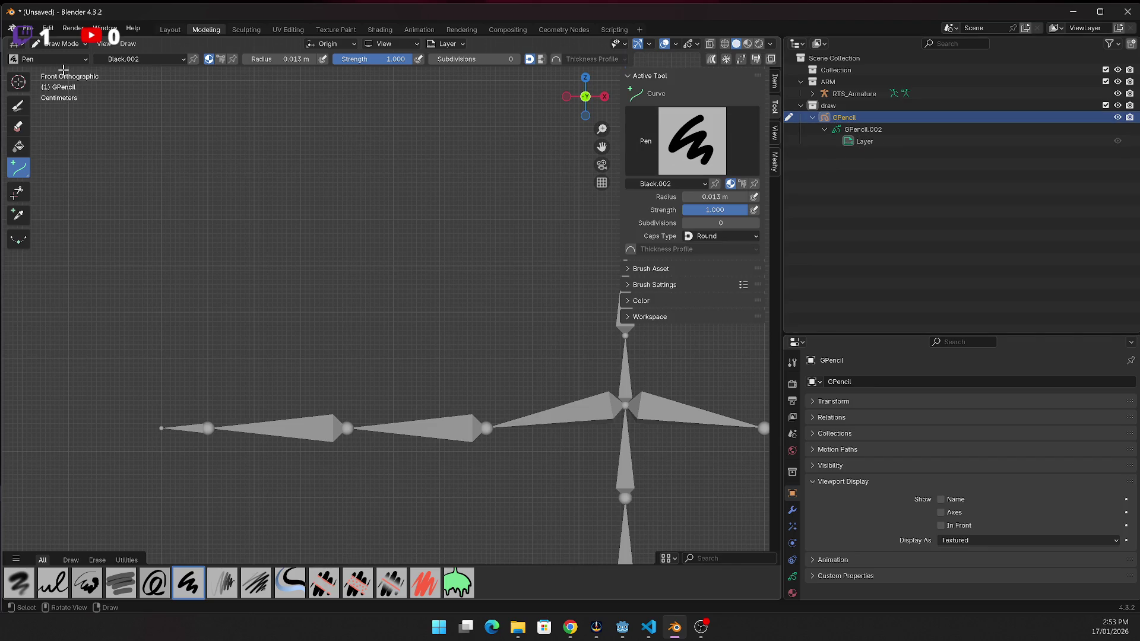
{"action": "left_click", "coordinate": [70, 45]}
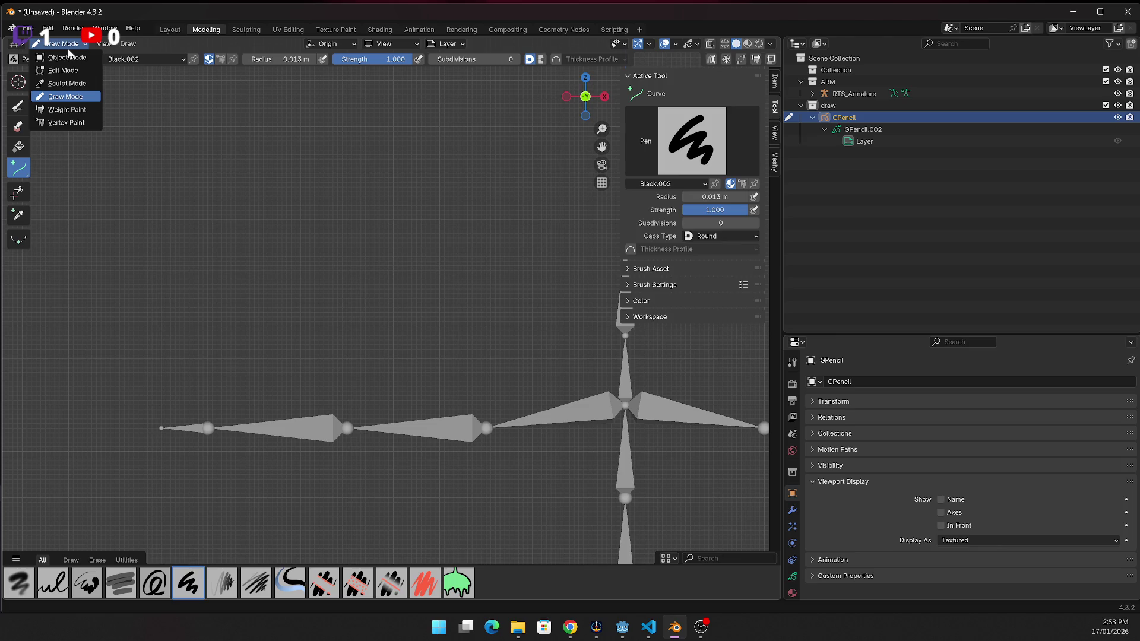
{"action": "left_click", "coordinate": [62, 98]}
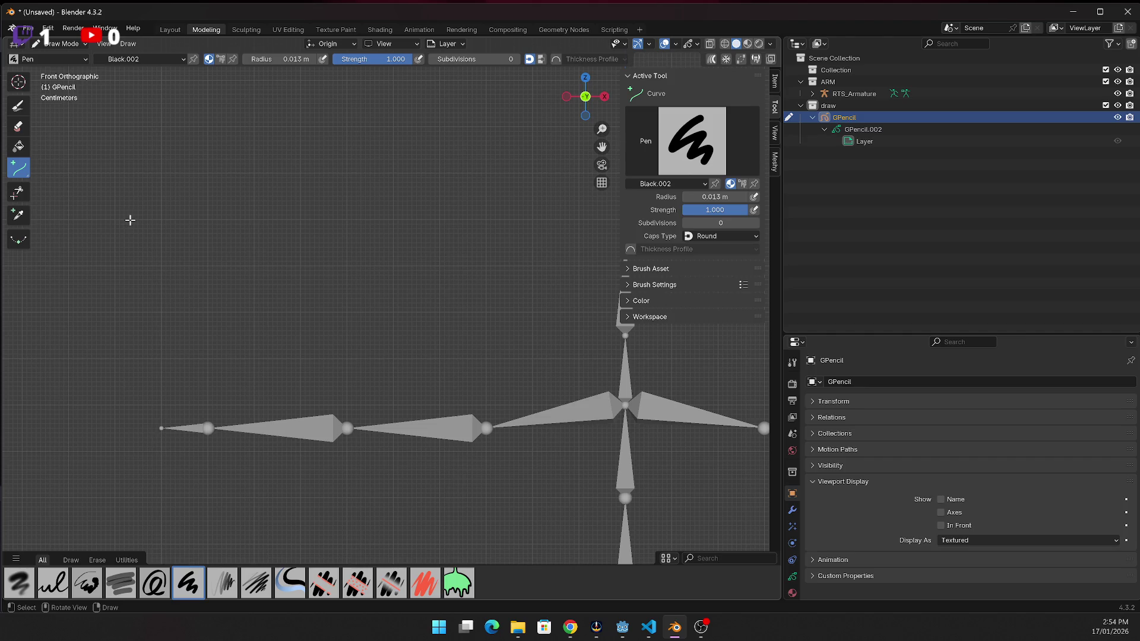
Set Stroke Placement to Surface with a 0.01 offset
{"action": "left_click", "coordinate": [322, 43]}
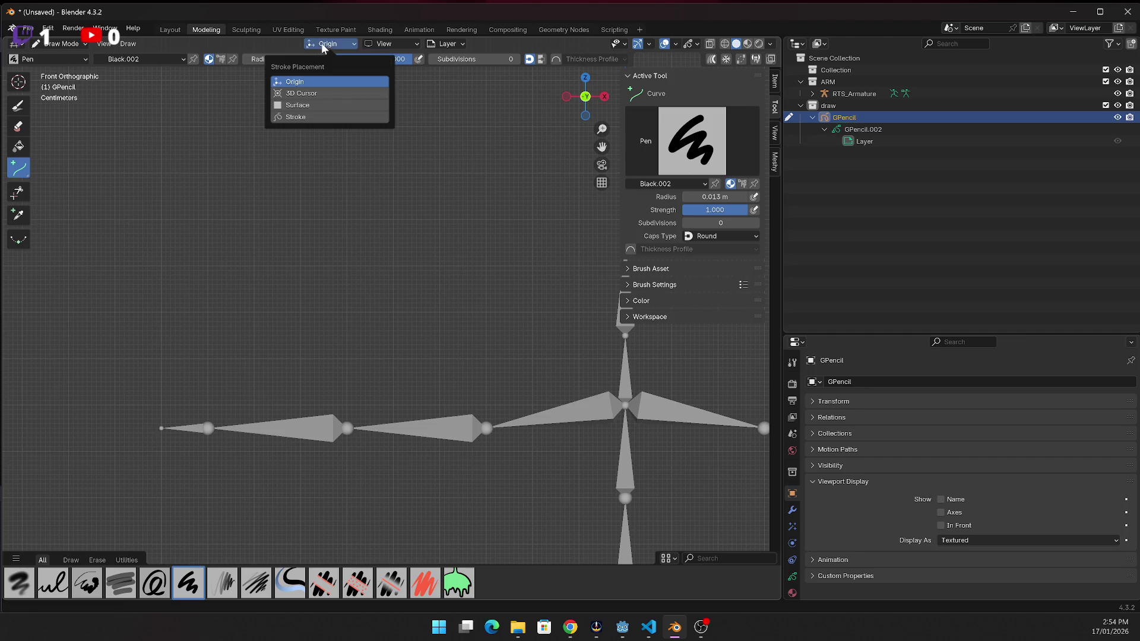
{"action": "left_click", "coordinate": [298, 107]}
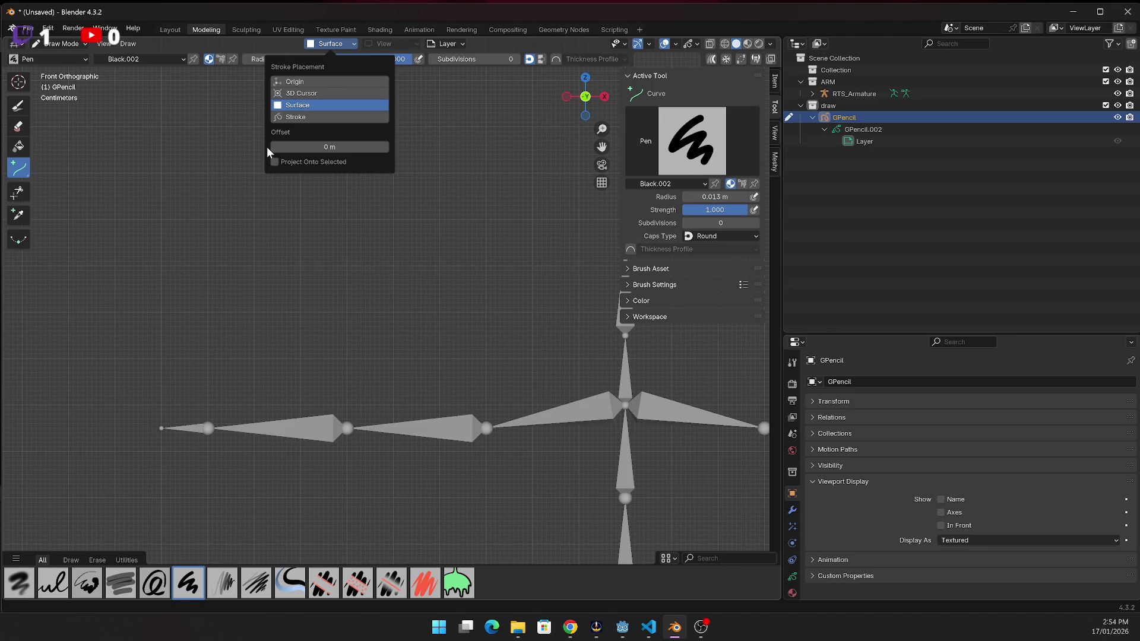
{"action": "left_click", "coordinate": [291, 147]}
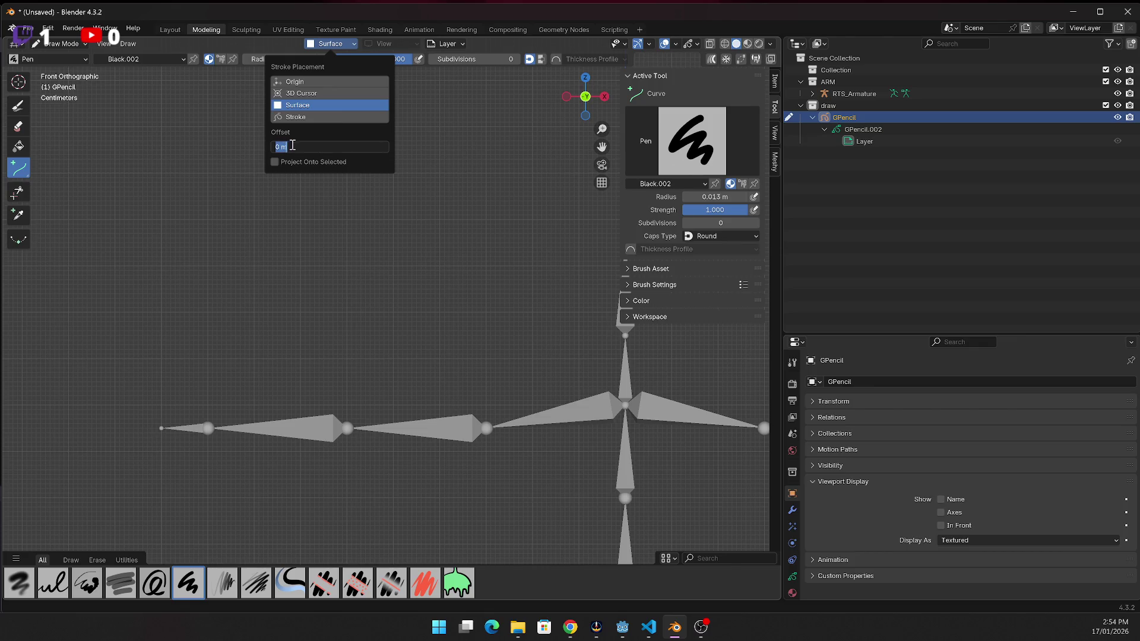
{"action": "type", "text": "0.01"}
{"action": "key", "text": "Return"}
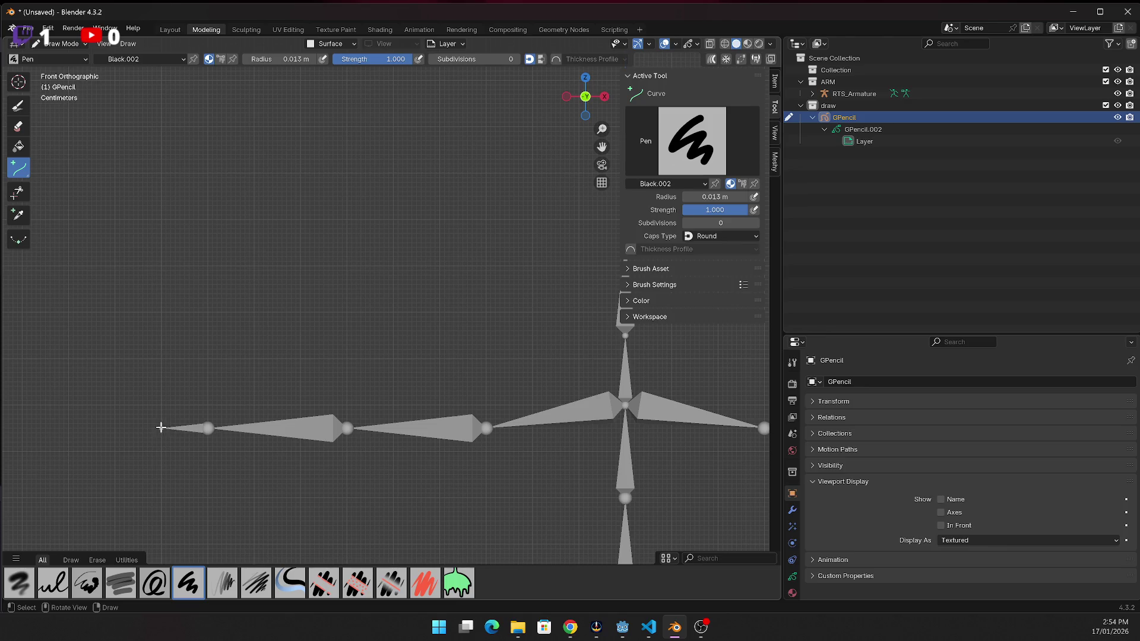
Trace a curve stroke along the outermost arm bone and check it from the side views
{"action": "left_click_drag", "start_coordinate": [161, 428], "coordinate": [208, 428]}
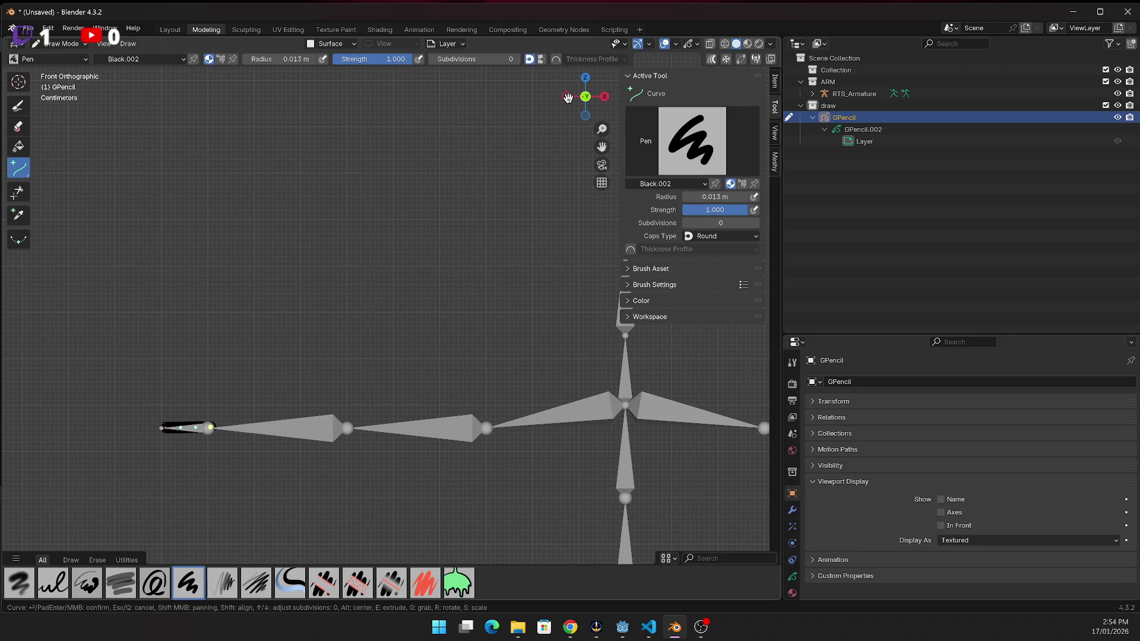
{"action": "key", "text": "Return"}
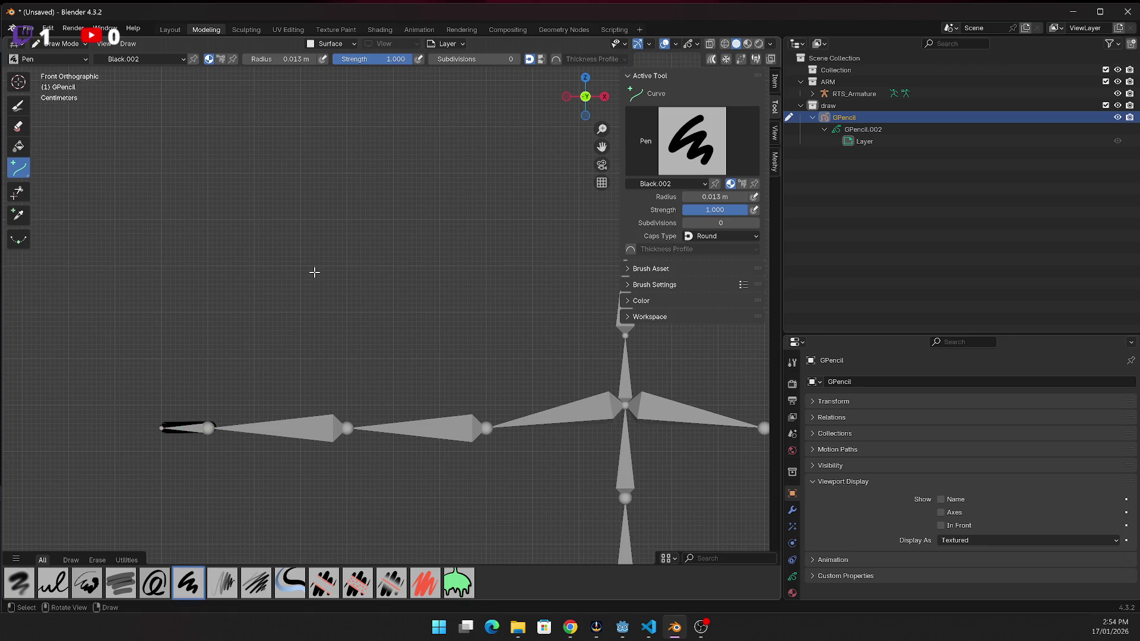
{"action": "left_click", "coordinate": [569, 99]}
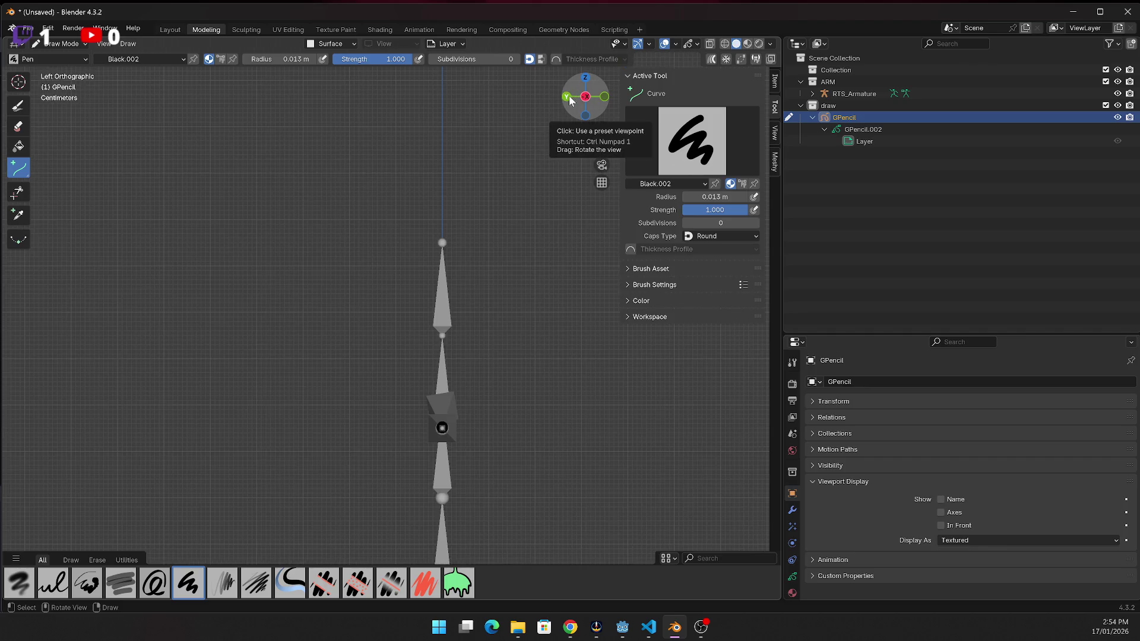
{"action": "left_click", "coordinate": [569, 99]}
{"action": "left_click", "coordinate": [569, 99]}
{"action": "left_click", "coordinate": [569, 99]}
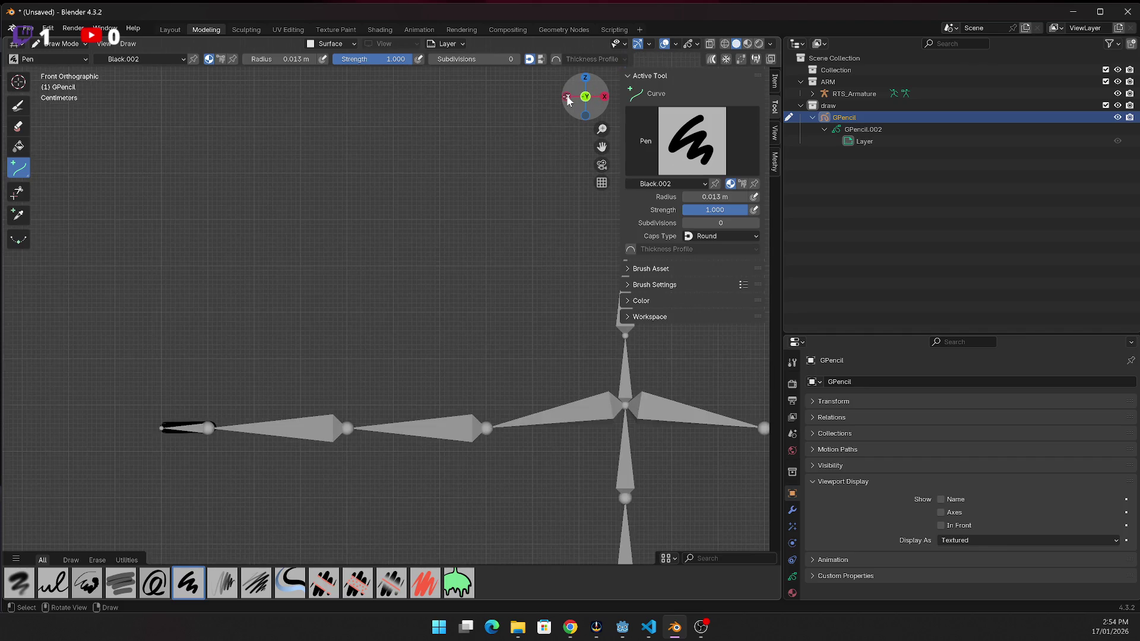
Trace a curve along the next arm bone and check both strokes from the side views
{"action": "left_click_drag", "start_coordinate": [208, 427], "coordinate": [350, 427]}
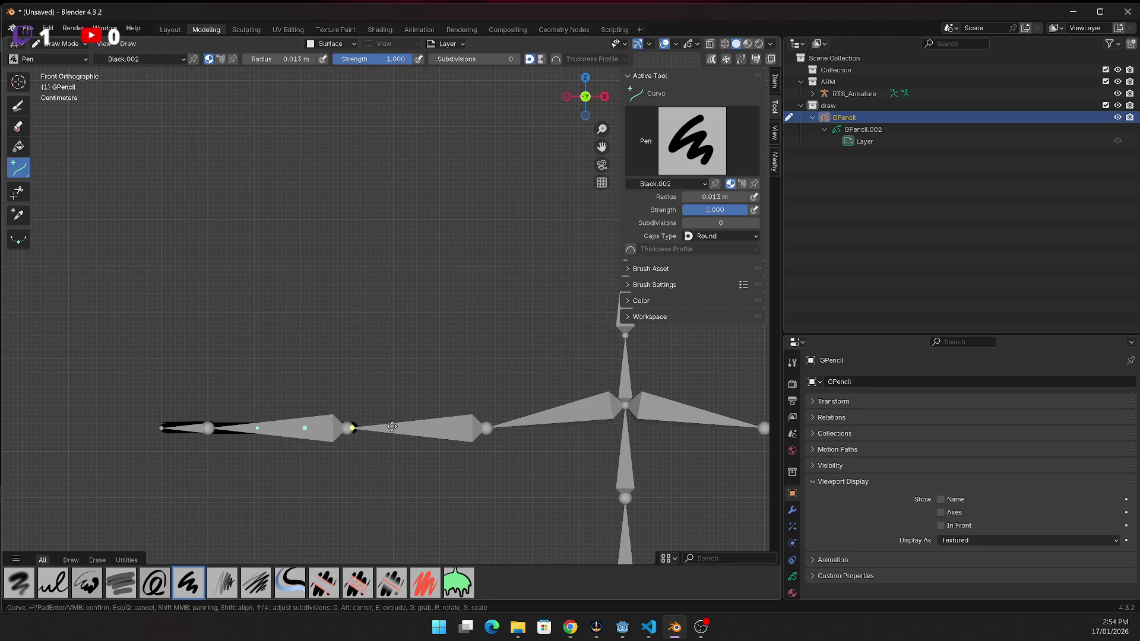
{"action": "key", "text": "Return"}
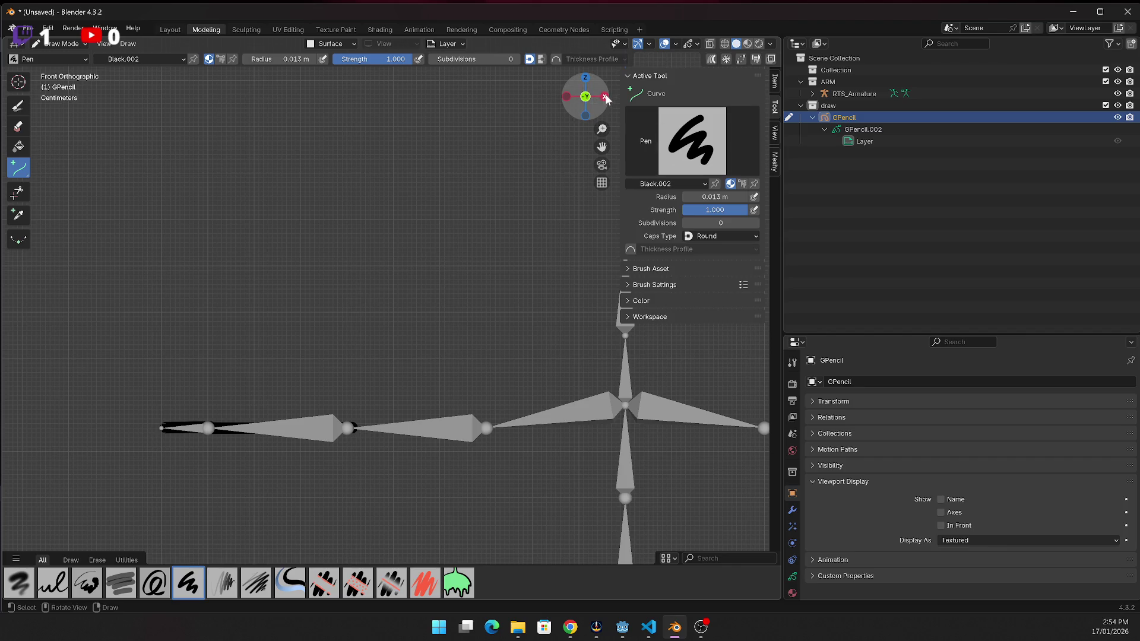
{"action": "left_click", "coordinate": [605, 99]}
{"action": "left_click", "coordinate": [605, 99]}
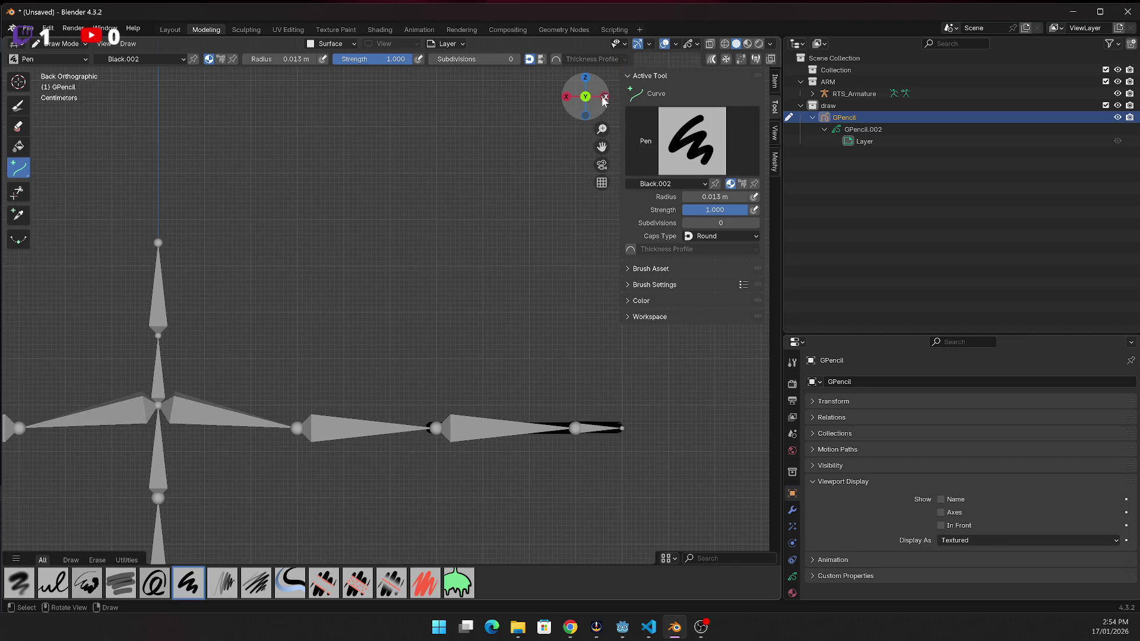
{"action": "left_click", "coordinate": [605, 99]}
{"action": "left_click", "coordinate": [605, 99]}
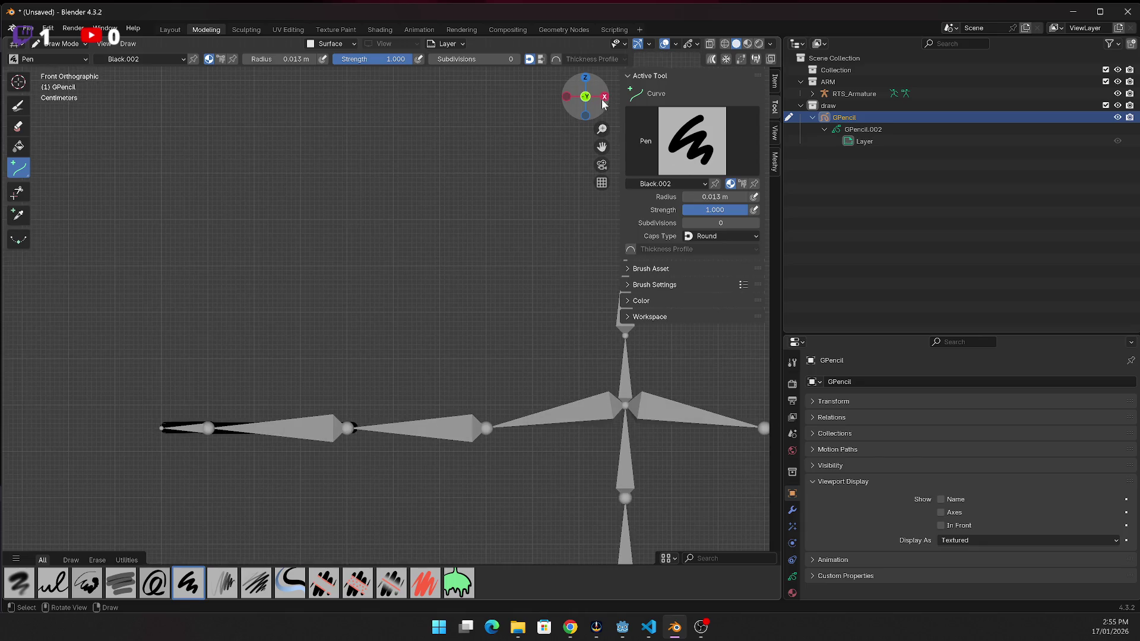
Trace curves along the remaining two bones toward the shoulder and the chest
{"action": "left_click_drag", "start_coordinate": [349, 427], "coordinate": [488, 427]}
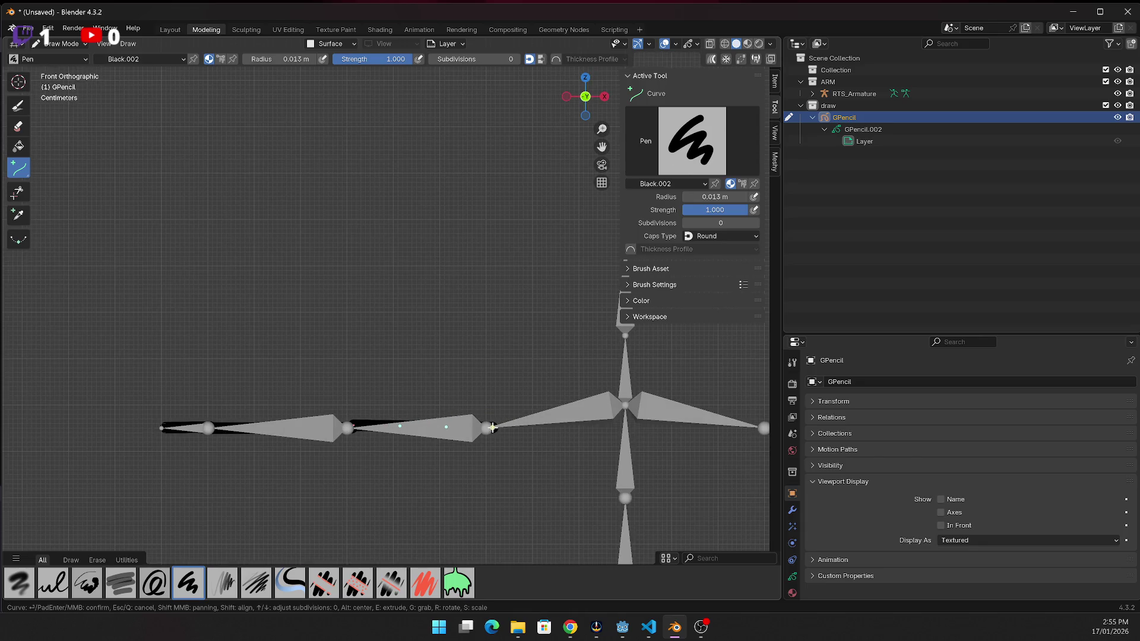
{"action": "key", "text": "Return"}
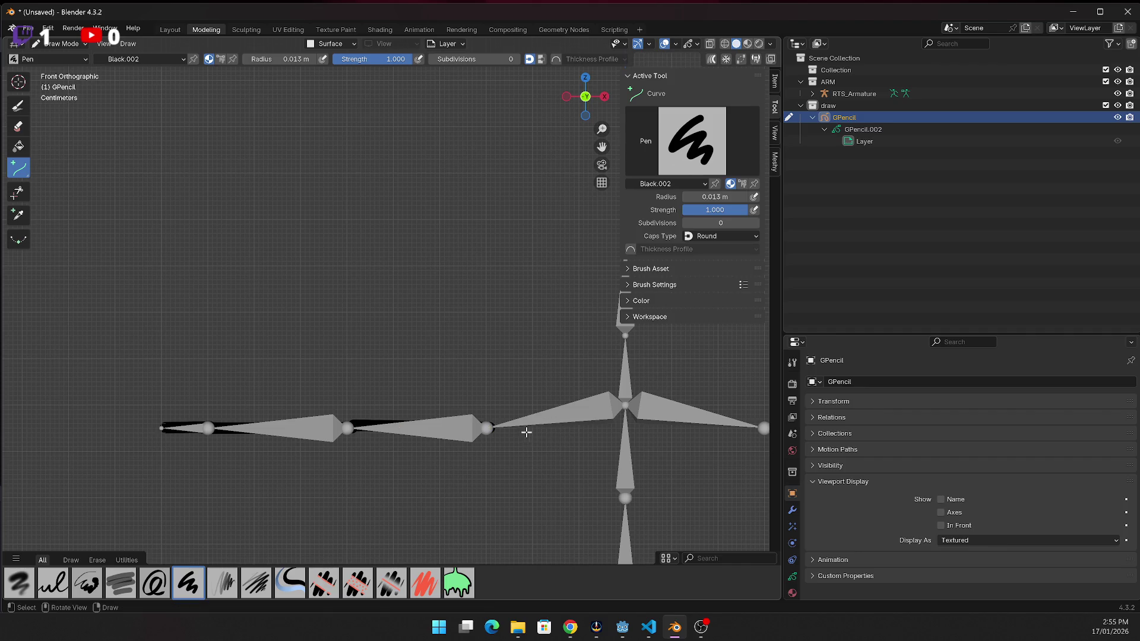
{"action": "left_click_drag", "start_coordinate": [486, 427], "coordinate": [635, 405]}
{"action": "key", "text": "Return"}
{"action": "scroll", "coordinate": [668, 434], "scroll_direction": "down", "scroll_amount": 2}
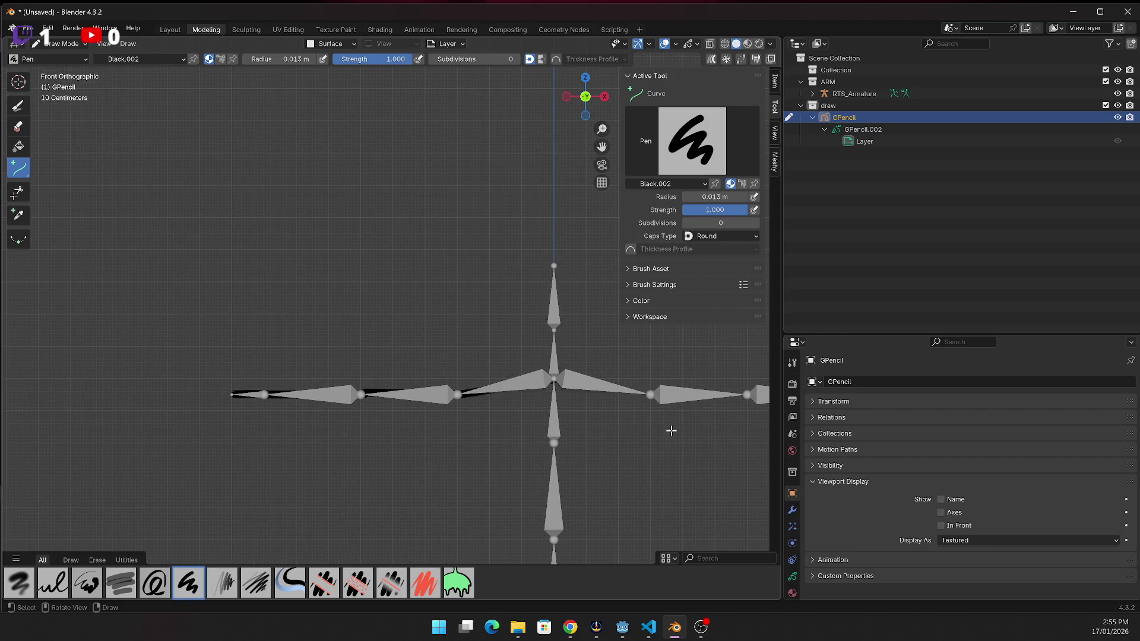
Trace a curve stroke up the head bone
{"action": "mouse_move", "coordinate": [601, 147]}
{"action": "left_mouse_down"}
{"action": "mouse_move", "coordinate": [289, 147]}
{"action": "mouse_move", "coordinate": [289, 132]}
{"action": "left_mouse_up"}
{"action": "key", "text": "alt+Tab"}
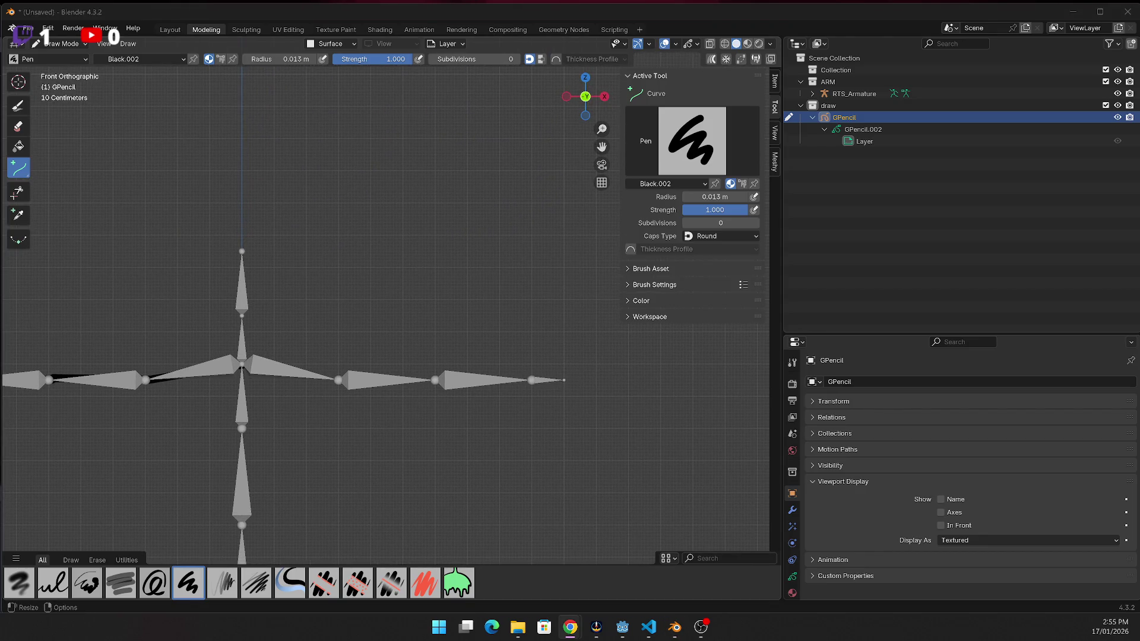
{"action": "key", "text": "alt+Tab"}
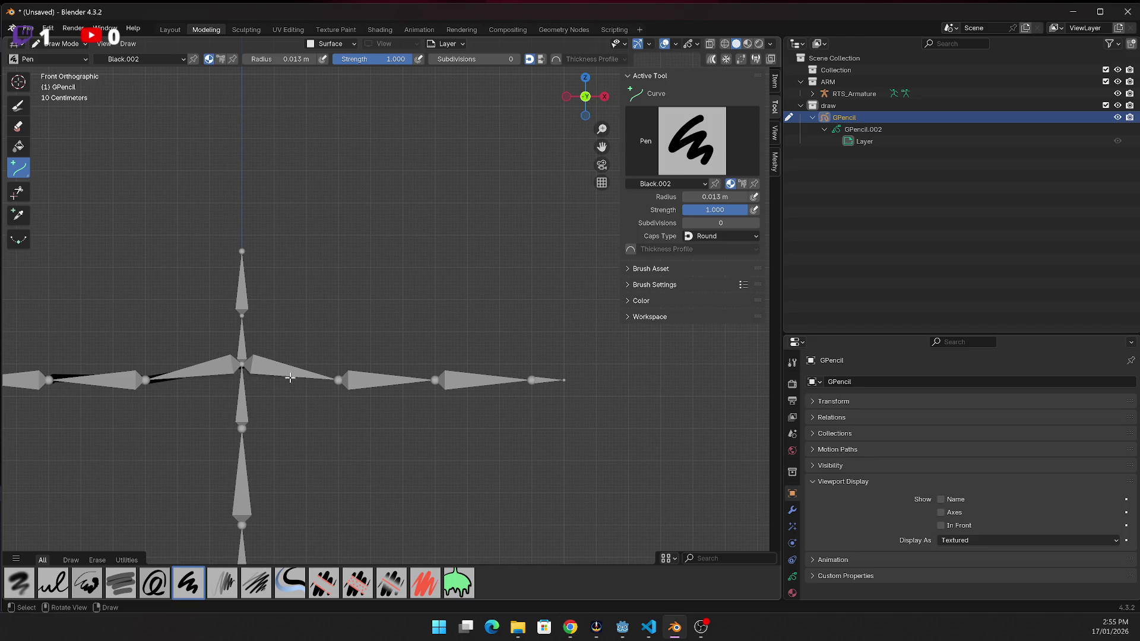
{"action": "scroll", "coordinate": [290, 378], "scroll_direction": "up", "scroll_amount": 2}
{"action": "left_click_drag", "start_coordinate": [172, 386], "coordinate": [175, 229]}
{"action": "key", "text": "Return"}
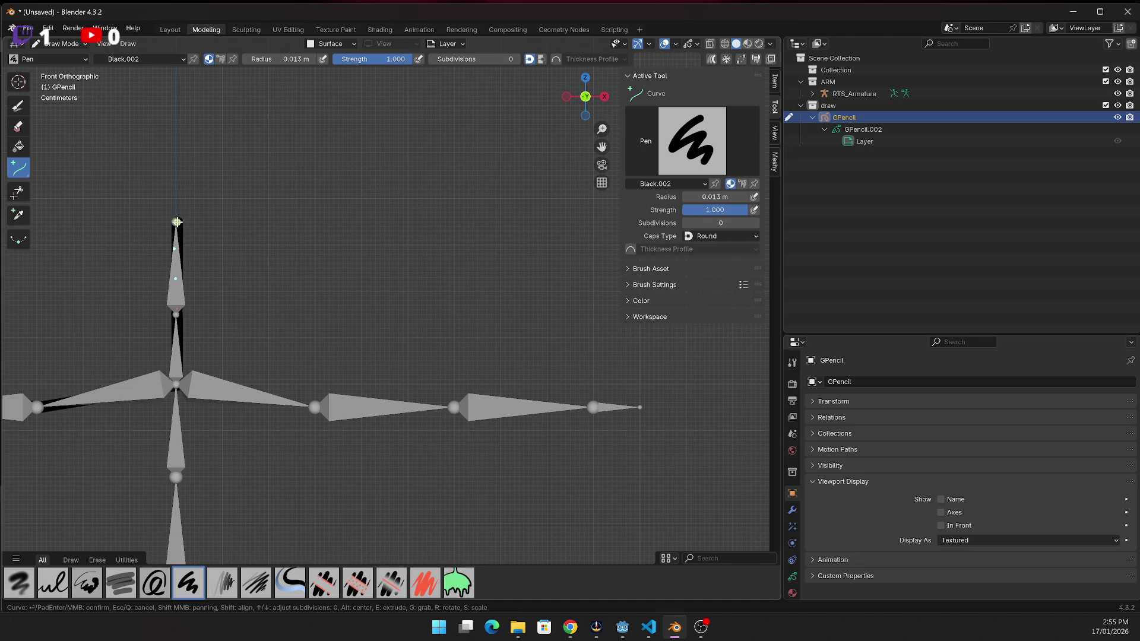
{"action": "key", "text": "Return"}
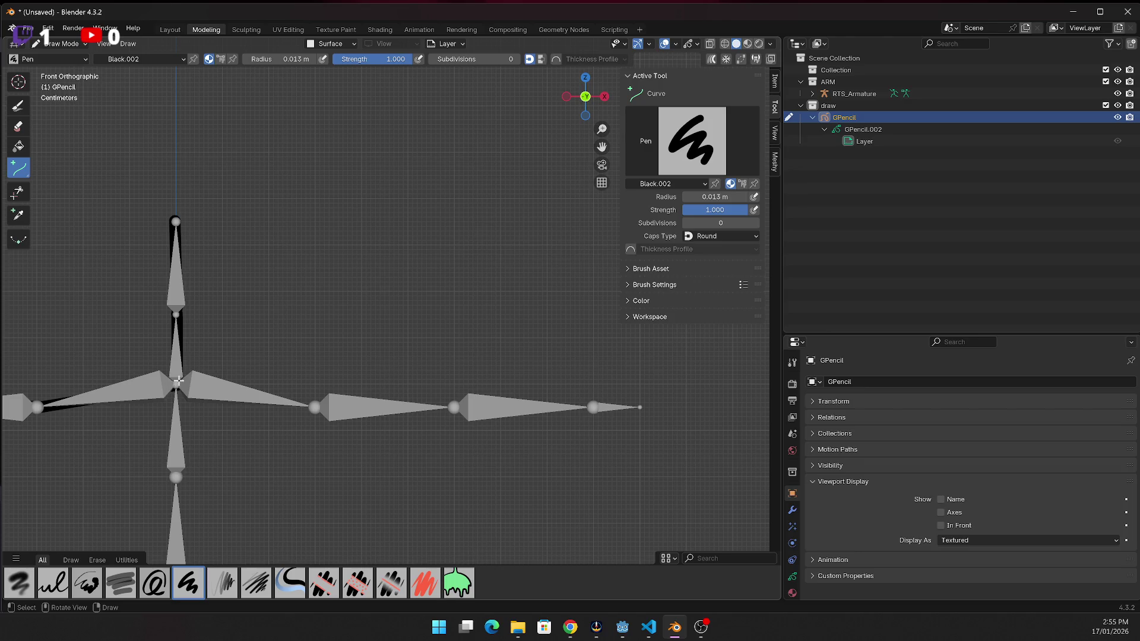
Trace curve strokes from the centre joint out along the other arm and down the upper spine
{"action": "mouse_move", "coordinate": [178, 380]}
{"action": "left_mouse_down"}
{"action": "mouse_move", "coordinate": [314, 409]}
{"action": "mouse_move", "coordinate": [639, 408]}
{"action": "left_mouse_up"}
{"action": "key", "text": "Return"}
{"action": "key", "text": "Return"}
{"action": "key", "text": "Return"}
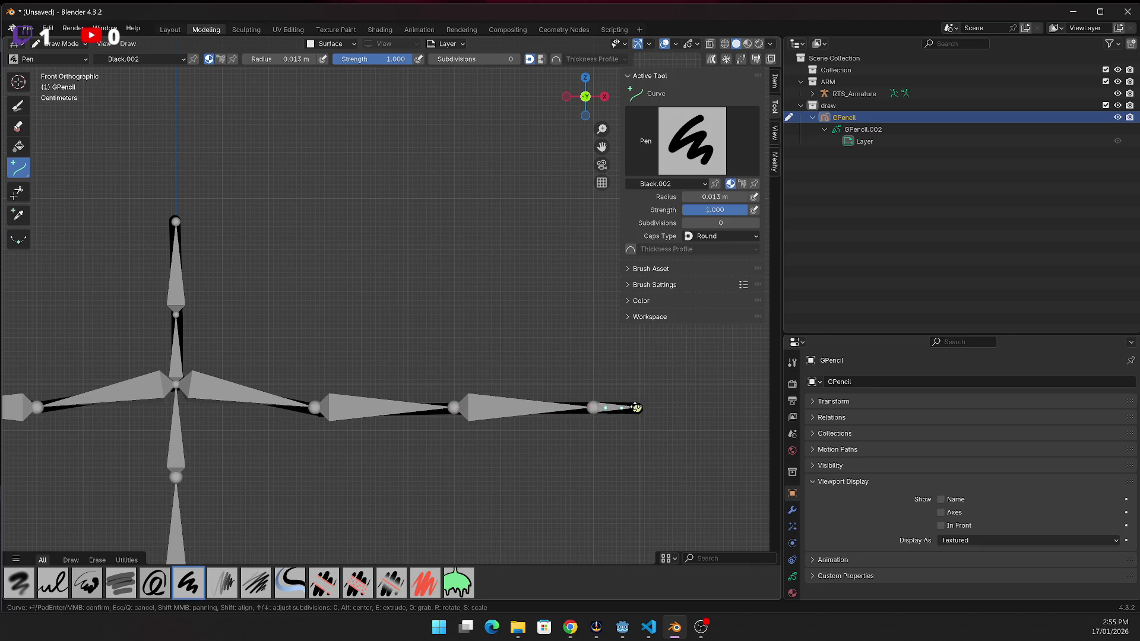
{"action": "key", "text": "Return"}
{"action": "scroll", "coordinate": [262, 392], "scroll_direction": "down", "scroll_amount": 2}
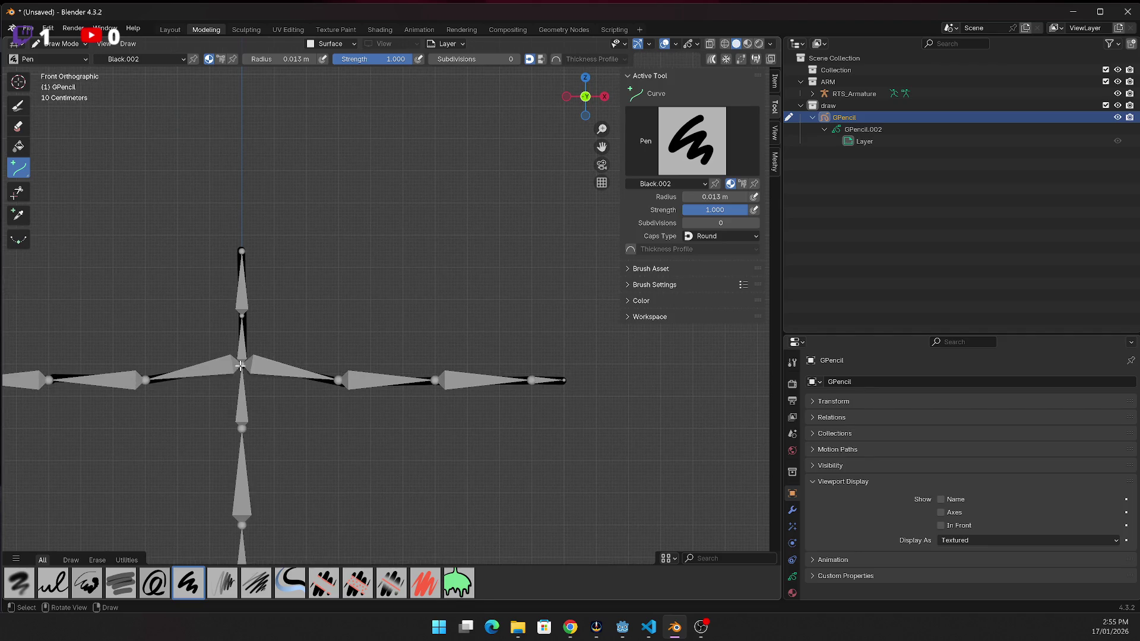
{"action": "left_click_drag", "start_coordinate": [240, 365], "coordinate": [240, 435]}
{"action": "key", "text": "Return"}
Trace curve strokes down the two lower spine bones
{"action": "scroll", "coordinate": [233, 457], "scroll_direction": "up", "scroll_amount": 2}
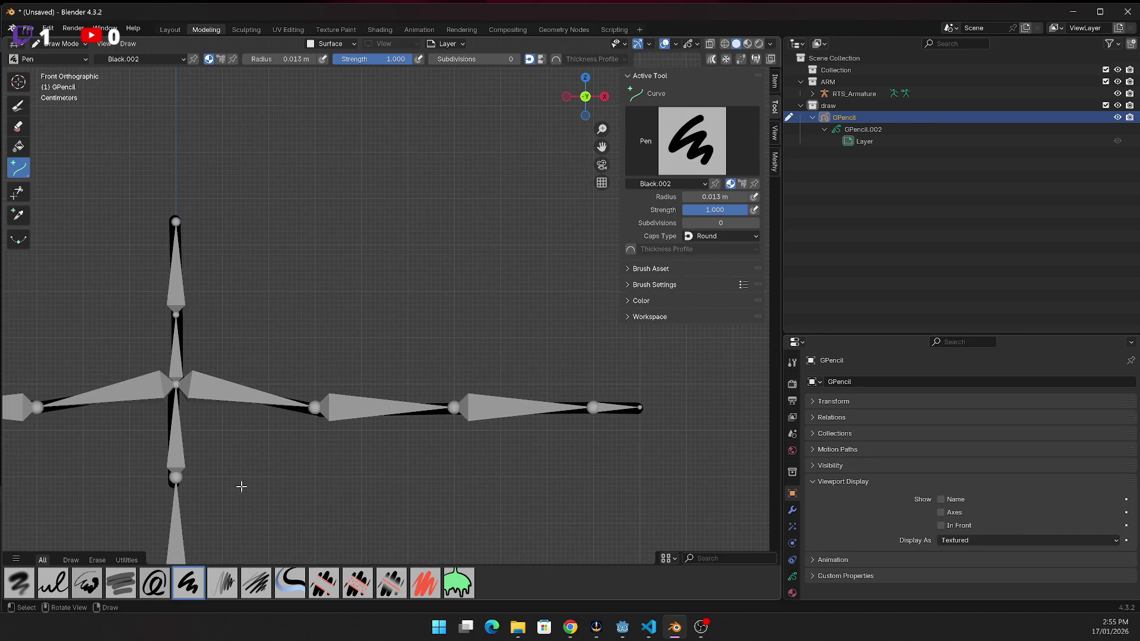
{"action": "middle_click_drag", "start_coordinate": [241, 487], "coordinate": [340, 129], "text": "shift"}
{"action": "left_click_drag", "start_coordinate": [278, 123], "coordinate": [272, 267]}
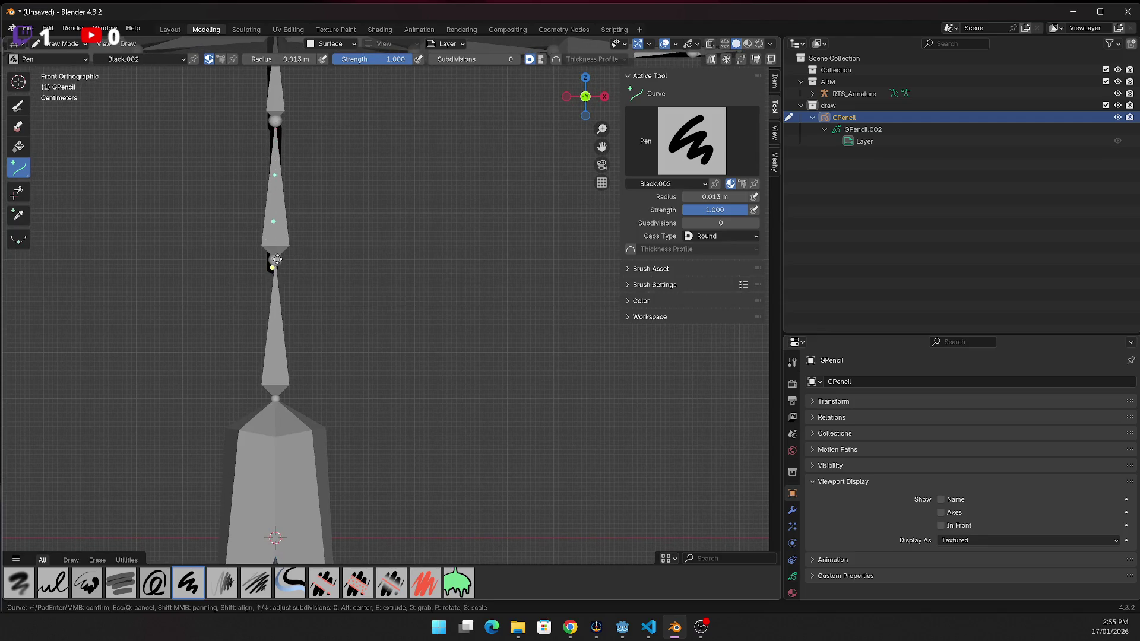
{"action": "key", "text": "Return"}
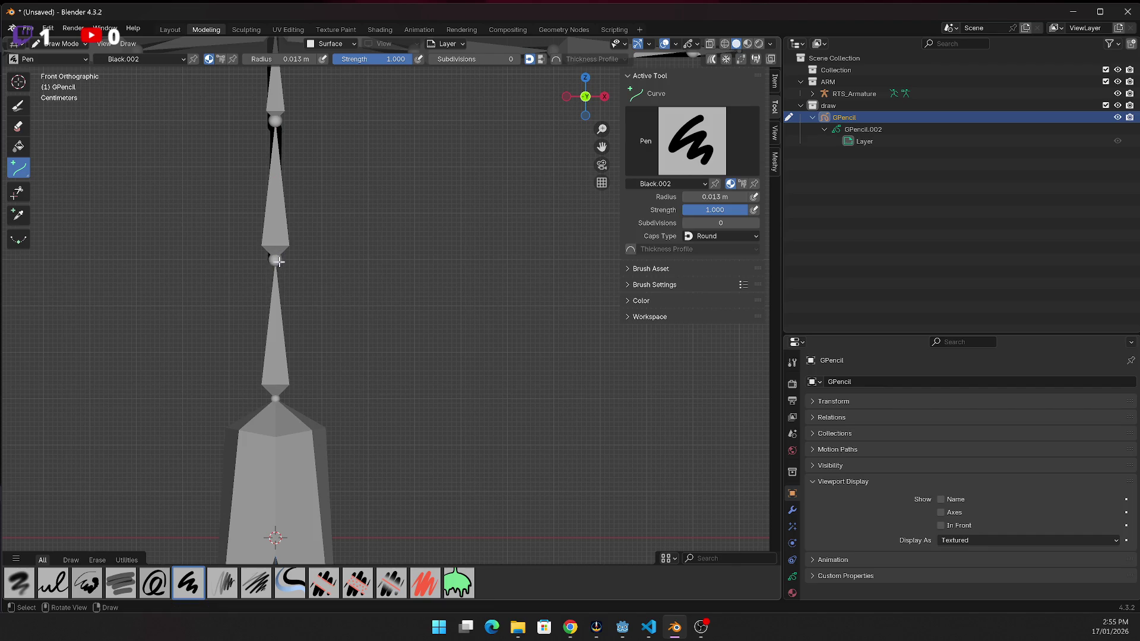
{"action": "left_click_drag", "start_coordinate": [279, 262], "coordinate": [274, 408]}
{"action": "key", "text": "Return"}
Trace curve strokes down the left and right hip bones
{"action": "scroll", "coordinate": [315, 457], "scroll_direction": "down", "scroll_amount": 3}
{"action": "left_click_drag", "start_coordinate": [337, 358], "coordinate": [302, 520]}
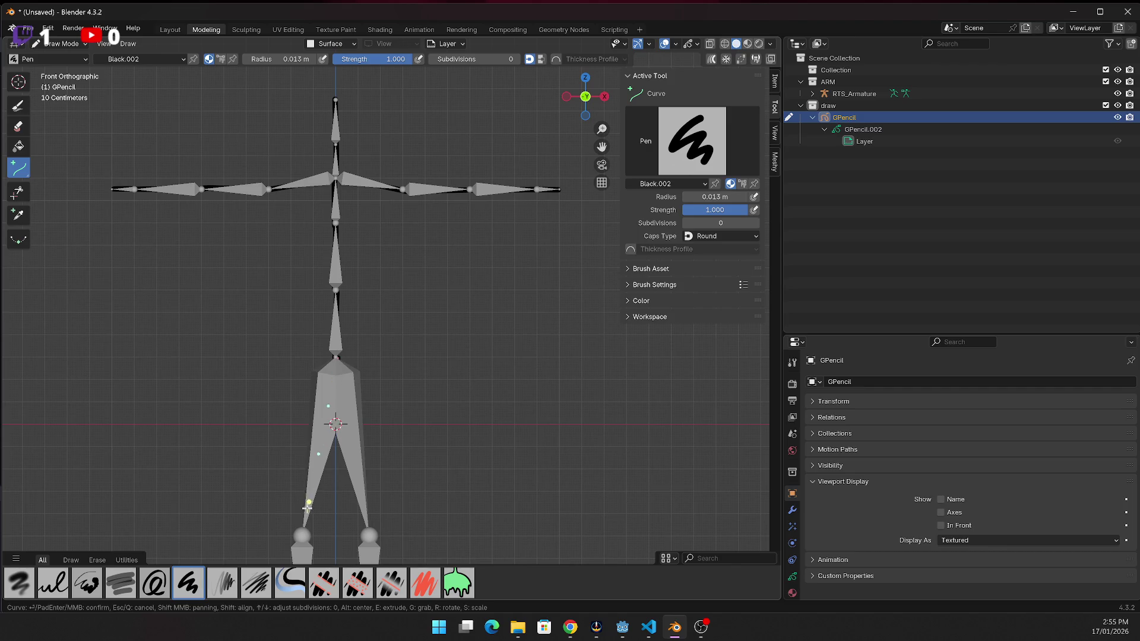
{"action": "key", "text": "Return"}
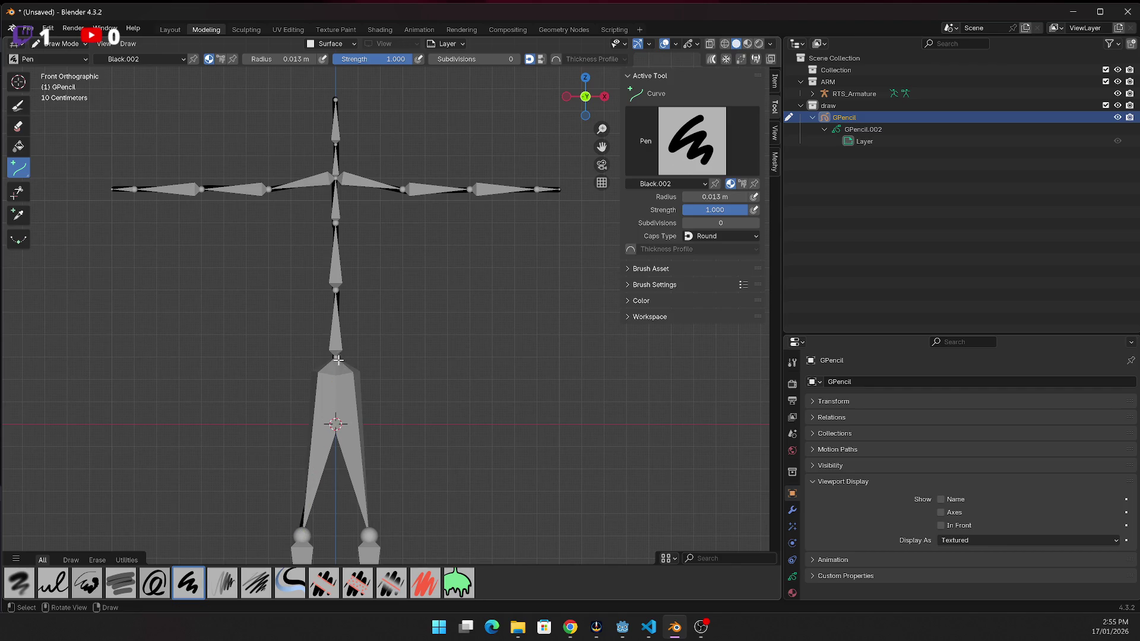
{"action": "left_click_drag", "start_coordinate": [335, 358], "coordinate": [367, 537]}
{"action": "key", "text": "Return"}
{"action": "scroll", "coordinate": [404, 531], "scroll_direction": "down", "scroll_amount": 1}
Trace curve strokes down the right and left lower legs
{"action": "mouse_move", "coordinate": [602, 147]}
{"action": "left_mouse_down"}
{"action": "mouse_move", "coordinate": [606, 0]}
{"action": "mouse_move", "coordinate": [384, 343]}
{"action": "left_mouse_up"}
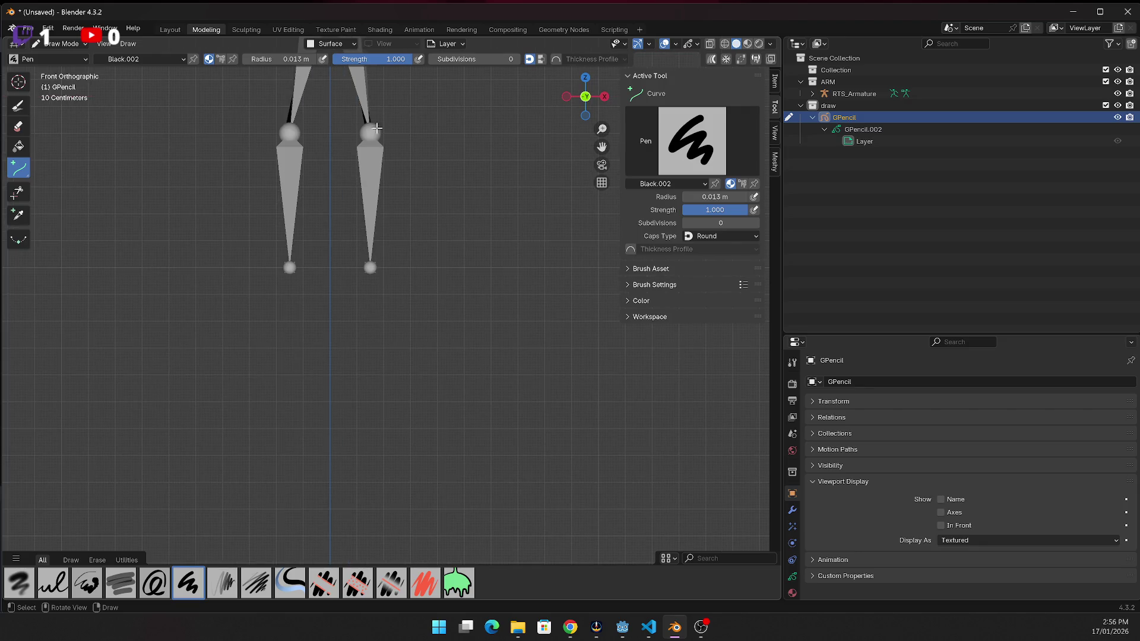
{"action": "left_click_drag", "start_coordinate": [369, 121], "coordinate": [370, 270]}
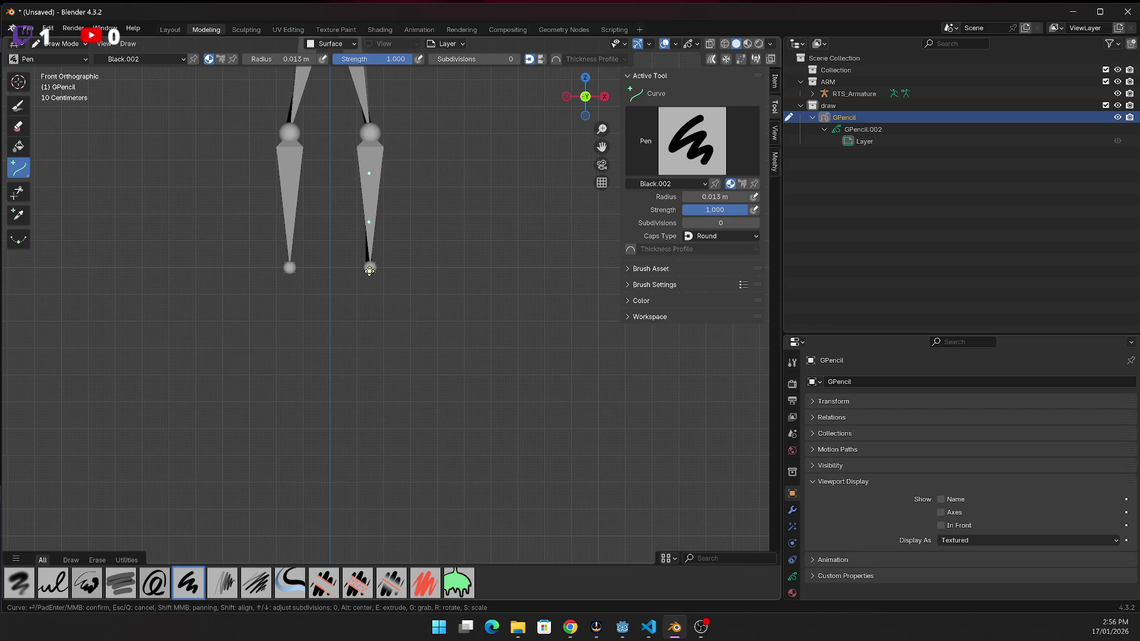
{"action": "key", "text": "Return"}
{"action": "mouse_move", "coordinate": [279, 140]}
{"action": "left_mouse_down"}
{"action": "mouse_move", "coordinate": [303, 250]}
{"action": "mouse_move", "coordinate": [290, 270]}
{"action": "left_mouse_up"}
{"action": "key", "text": "Return"}
From a side angle, try a stroke along the foot bone, undoing and redrawing it
{"action": "mouse_move", "coordinate": [557, 104]}
{"action": "left_mouse_down"}
{"action": "mouse_move", "coordinate": [463, 112]}
{"action": "mouse_move", "coordinate": [378, 270]}
{"action": "mouse_move", "coordinate": [367, 262]}
{"action": "mouse_move", "coordinate": [420, 264]}
{"action": "mouse_move", "coordinate": [404, 237]}
{"action": "mouse_move", "coordinate": [427, 238]}
{"action": "left_mouse_up"}
{"action": "key", "text": "Return"}
{"action": "key", "text": "Return"}
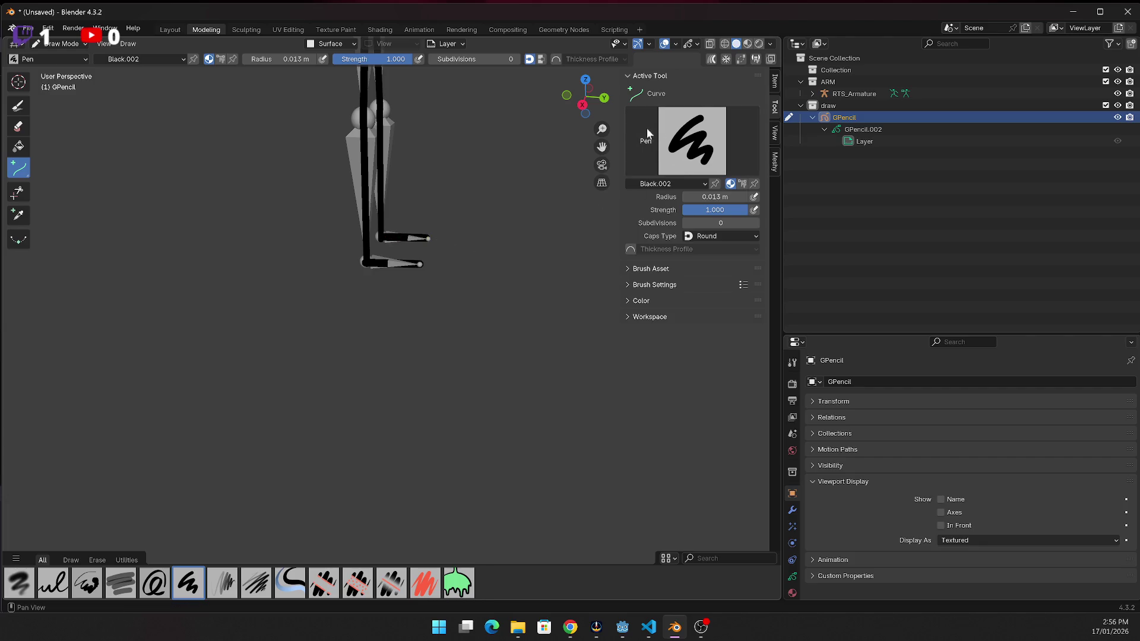
{"action": "mouse_move", "coordinate": [604, 103]}
{"action": "left_mouse_down"}
{"action": "mouse_move", "coordinate": [590, 106]}
{"action": "mouse_move", "coordinate": [610, 105]}
{"action": "left_mouse_up"}
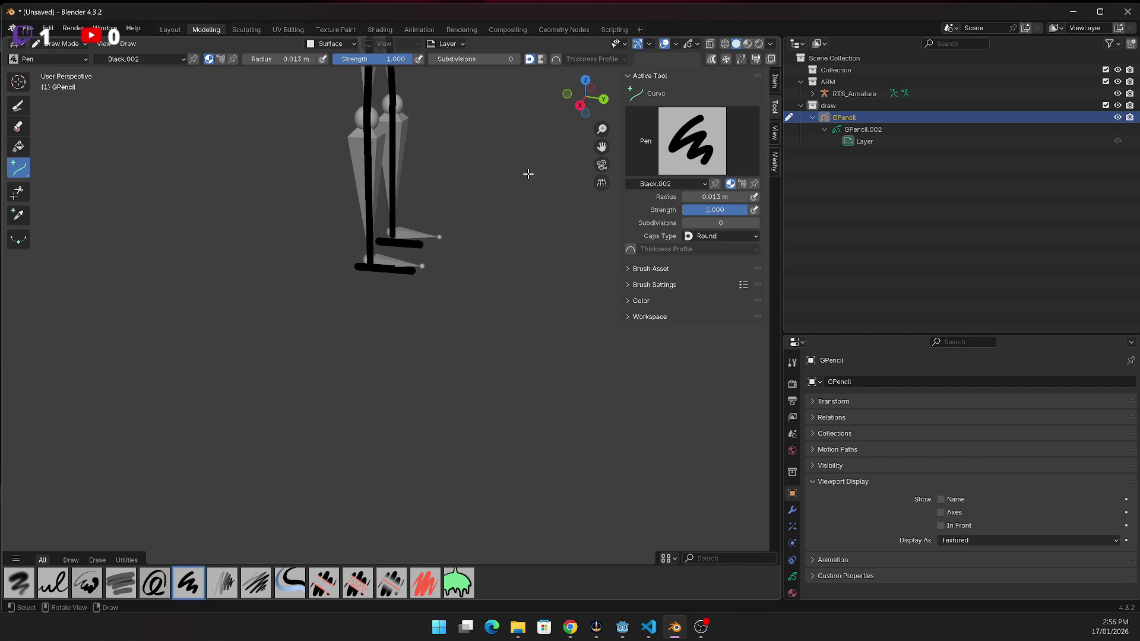
{"action": "key", "text": "ctrl+z"}
{"action": "key", "text": "ctrl+z"}
{"action": "key", "text": "ctrl+z"}
{"action": "key", "text": "ctrl+z"}
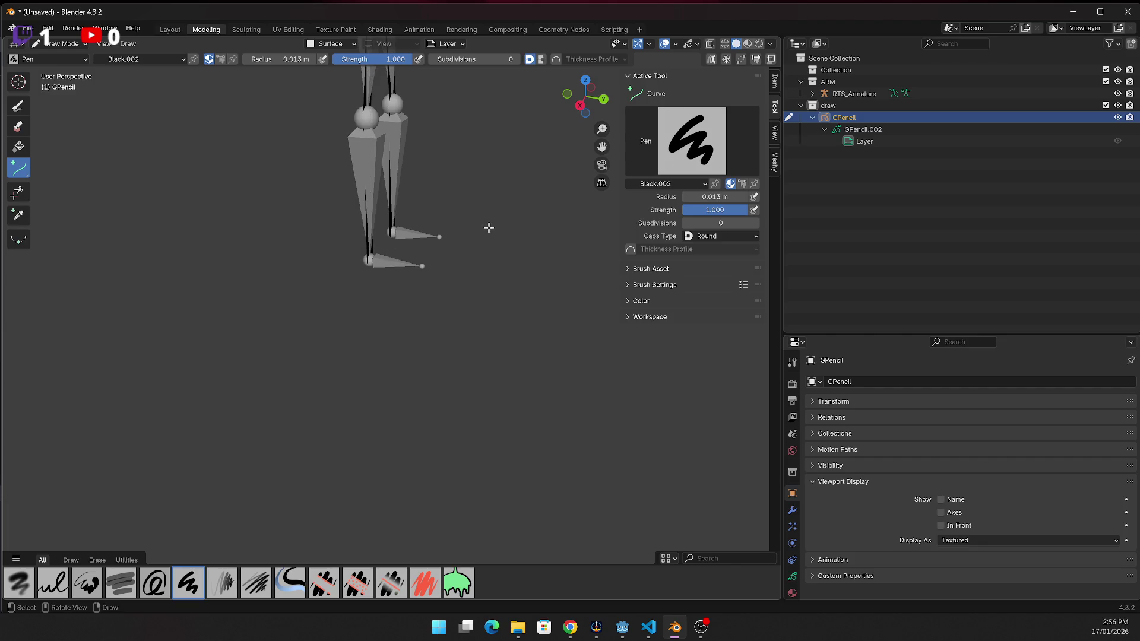
{"action": "left_click_drag", "start_coordinate": [368, 259], "coordinate": [423, 266]}
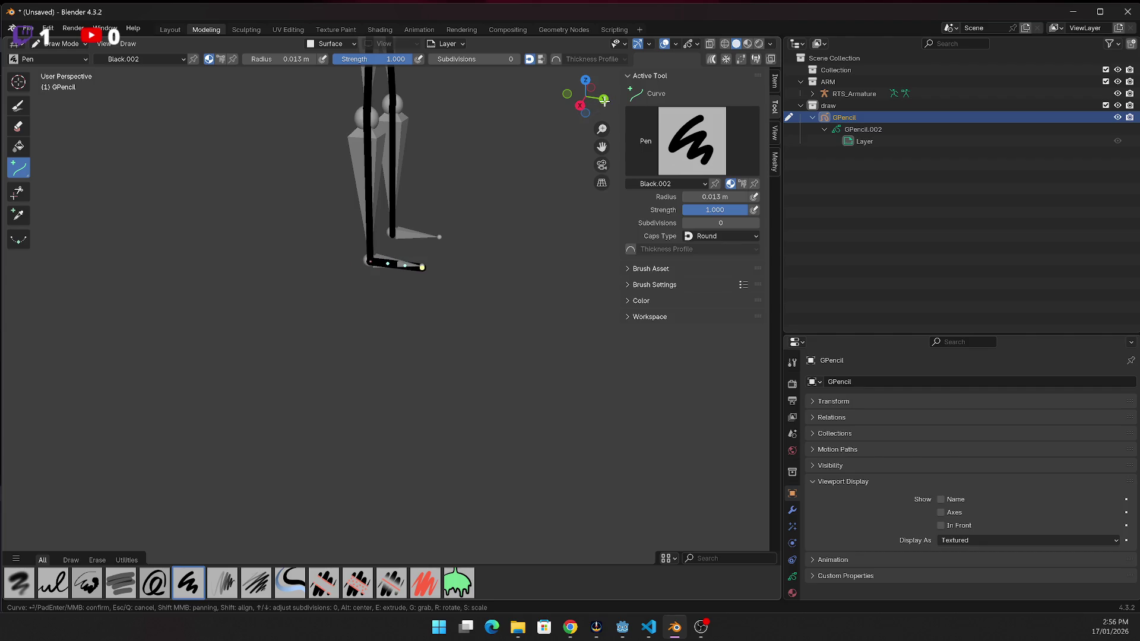
{"action": "key", "text": "Return"}
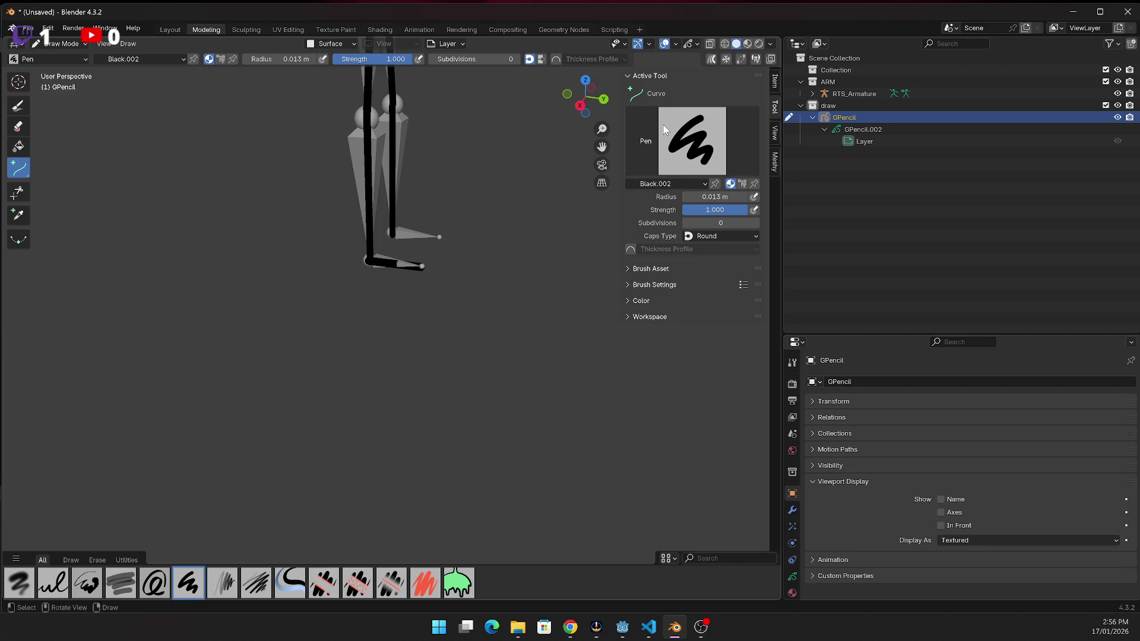
Change the Stroke Placement options, try short foot strokes, then undo the misplaced trial strokes
{"action": "left_click_drag", "start_coordinate": [585, 95], "coordinate": [558, 98]}
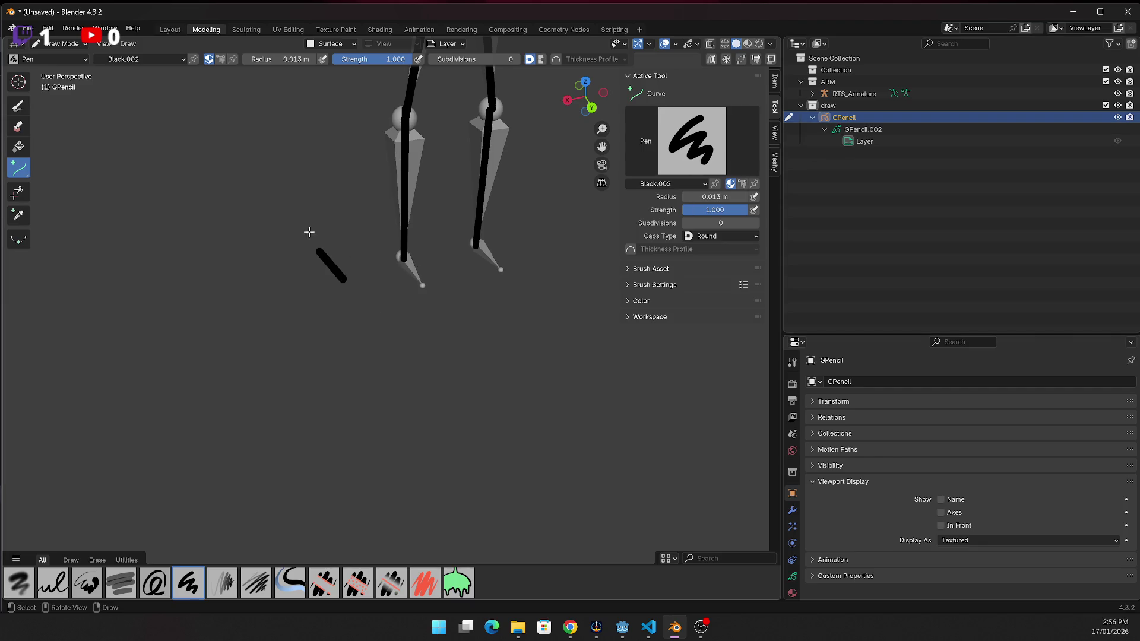
{"action": "left_click", "coordinate": [346, 46]}
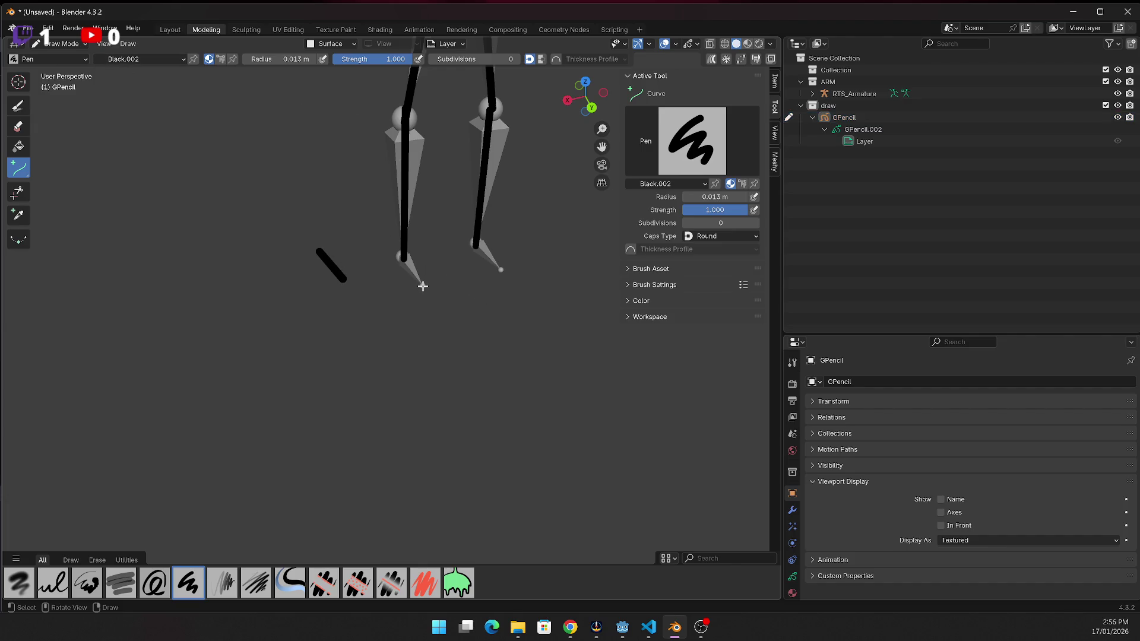
{"action": "left_click_drag", "start_coordinate": [419, 284], "coordinate": [405, 258]}
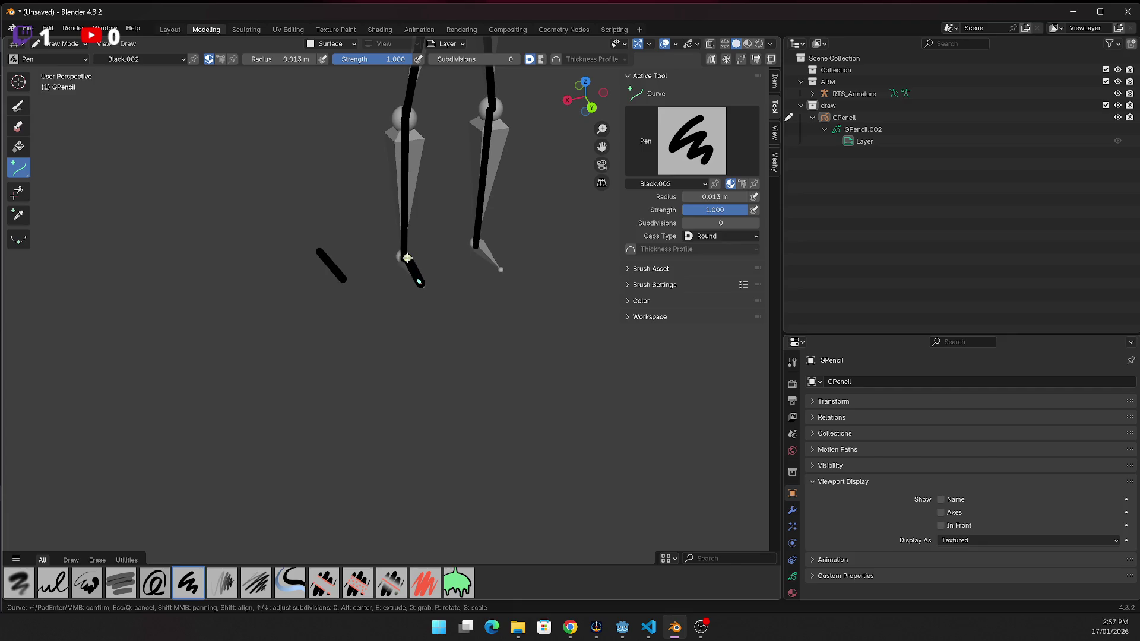
{"action": "key", "text": "Return"}
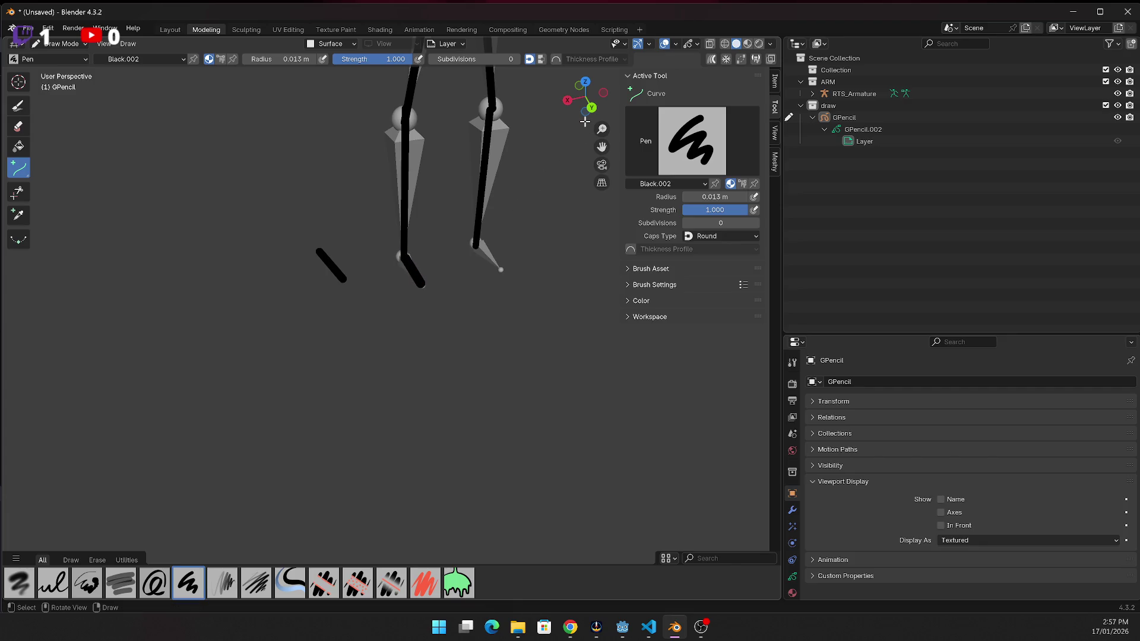
{"action": "left_click_drag", "start_coordinate": [579, 189], "coordinate": [561, 184]}
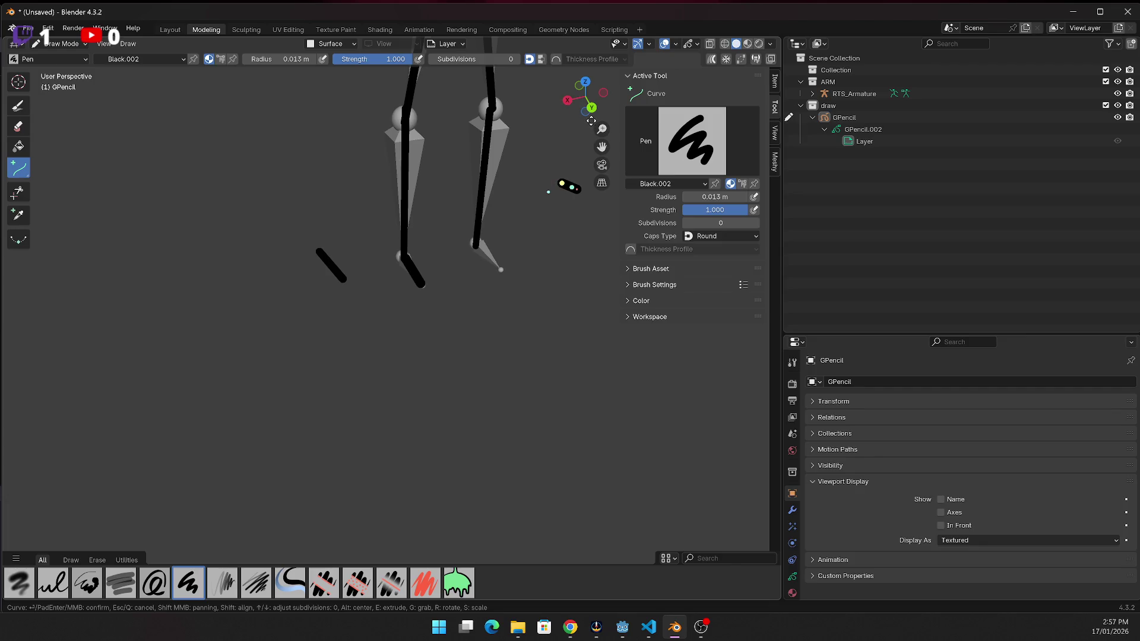
{"action": "key", "text": "Escape"}
{"action": "left_click_drag", "start_coordinate": [573, 104], "coordinate": [537, 182]}
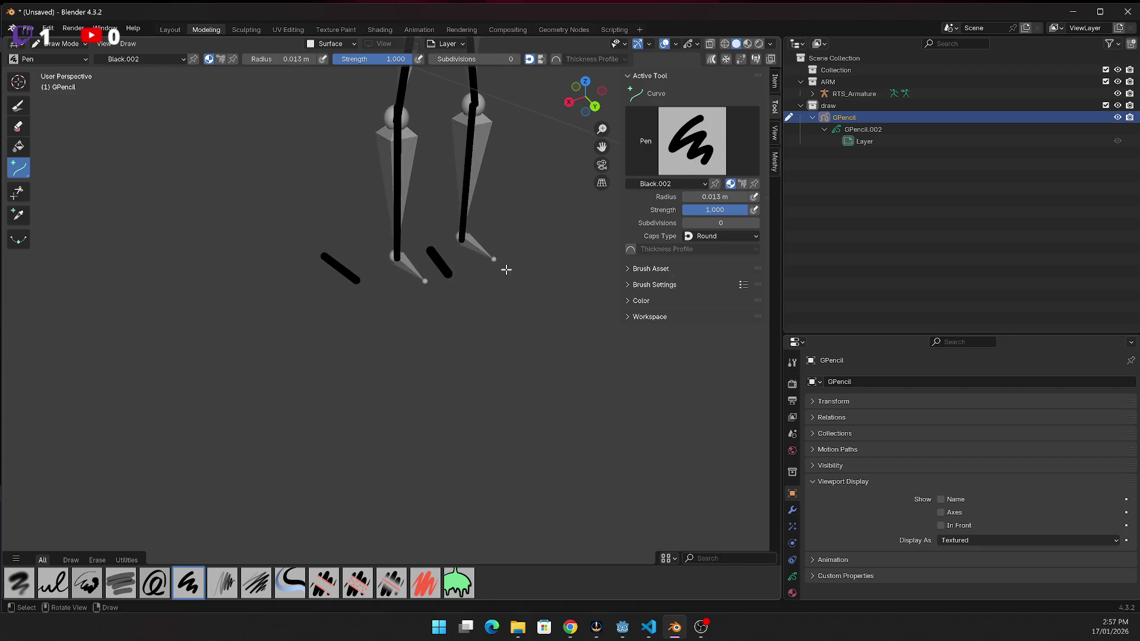
{"action": "key", "text": "ctrl+z"}
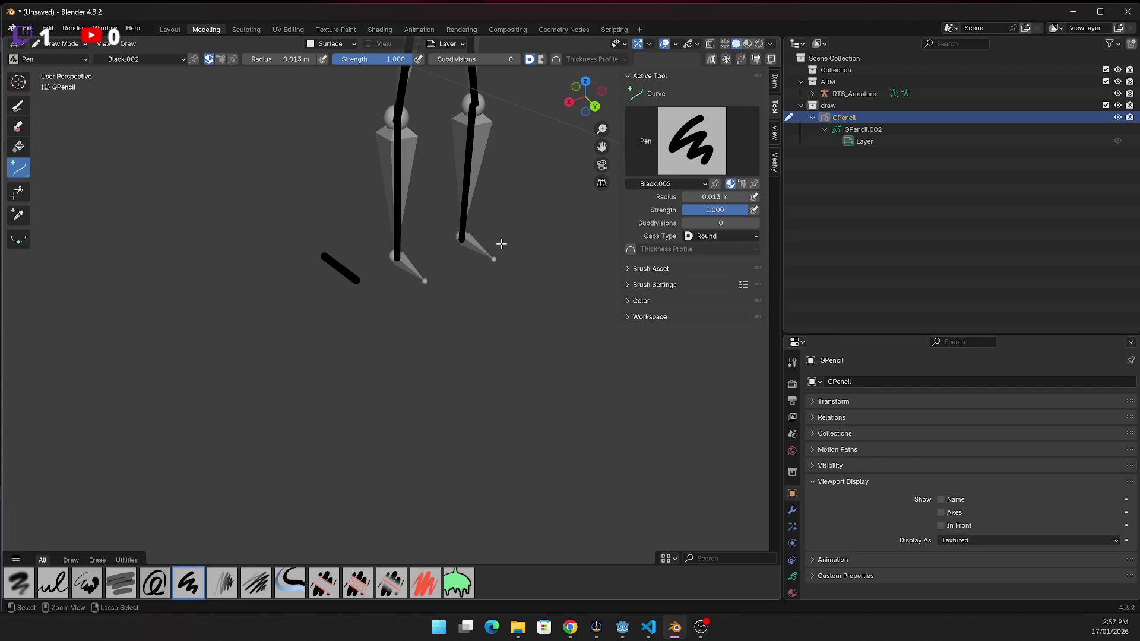
{"action": "key", "text": "ctrl+z"}
{"action": "scroll", "coordinate": [489, 220], "scroll_direction": "down", "scroll_amount": 5}
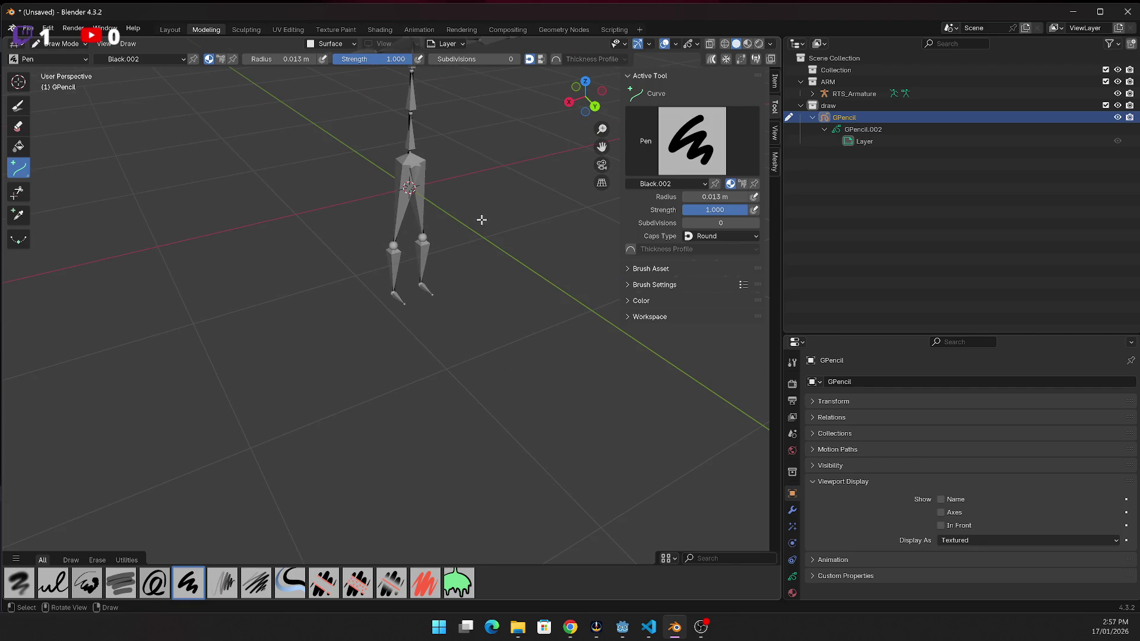
Zoom in on the feet and trace a curve stroke along the right foot bone
{"action": "scroll", "coordinate": [480, 219], "scroll_direction": "down", "scroll_amount": 1}
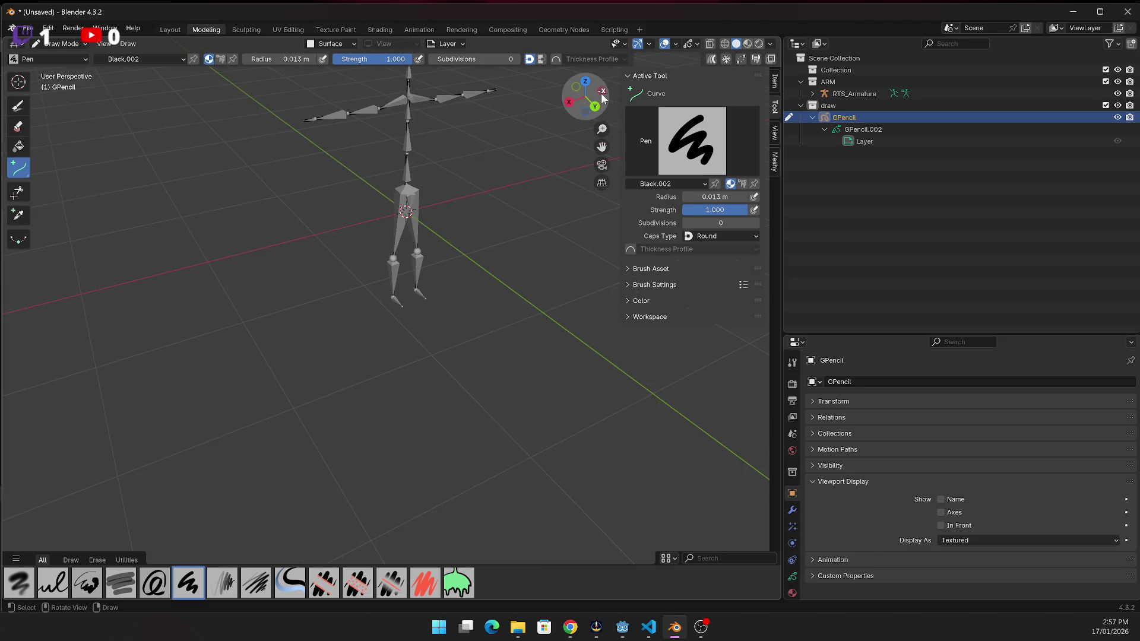
{"action": "mouse_move", "coordinate": [606, 98]}
{"action": "left_mouse_down"}
{"action": "mouse_move", "coordinate": [585, 107]}
{"action": "mouse_move", "coordinate": [601, 104]}
{"action": "mouse_move", "coordinate": [591, 89]}
{"action": "left_mouse_up"}
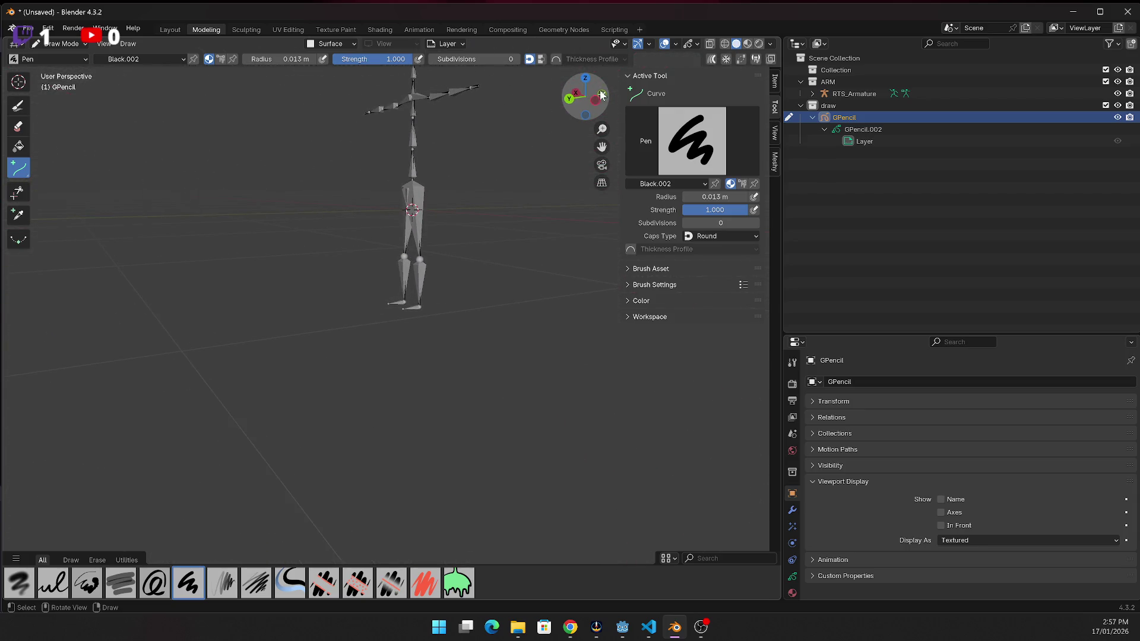
{"action": "scroll", "coordinate": [487, 304], "scroll_direction": "up", "scroll_amount": 5}
{"action": "scroll", "coordinate": [486, 304], "scroll_direction": "up", "scroll_amount": 2}
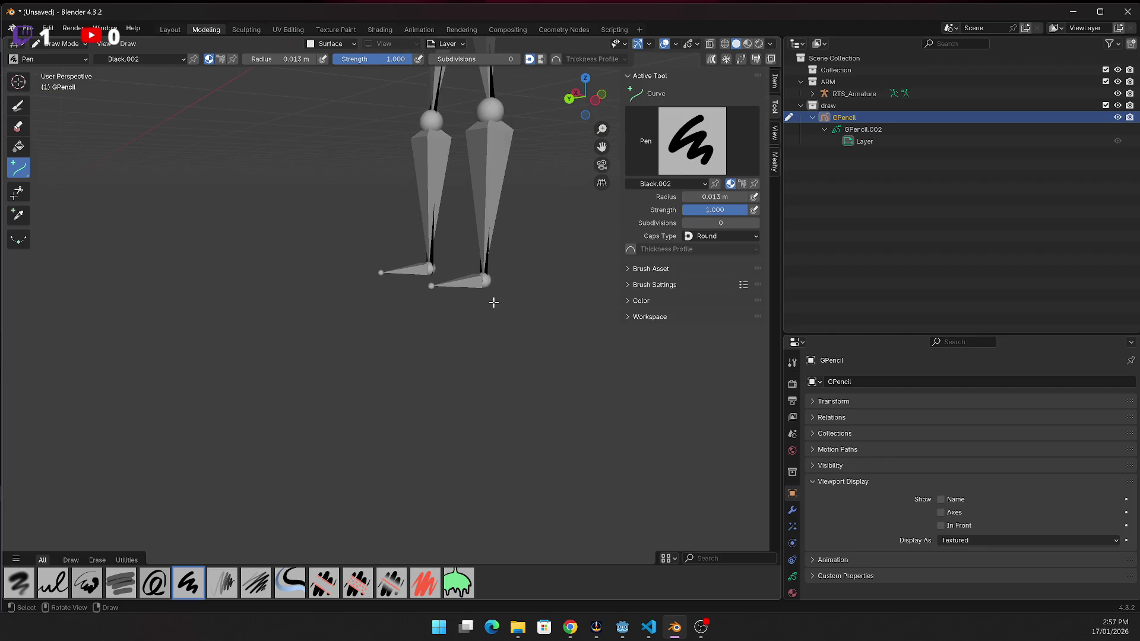
{"action": "left_click_drag", "start_coordinate": [483, 282], "coordinate": [434, 285]}
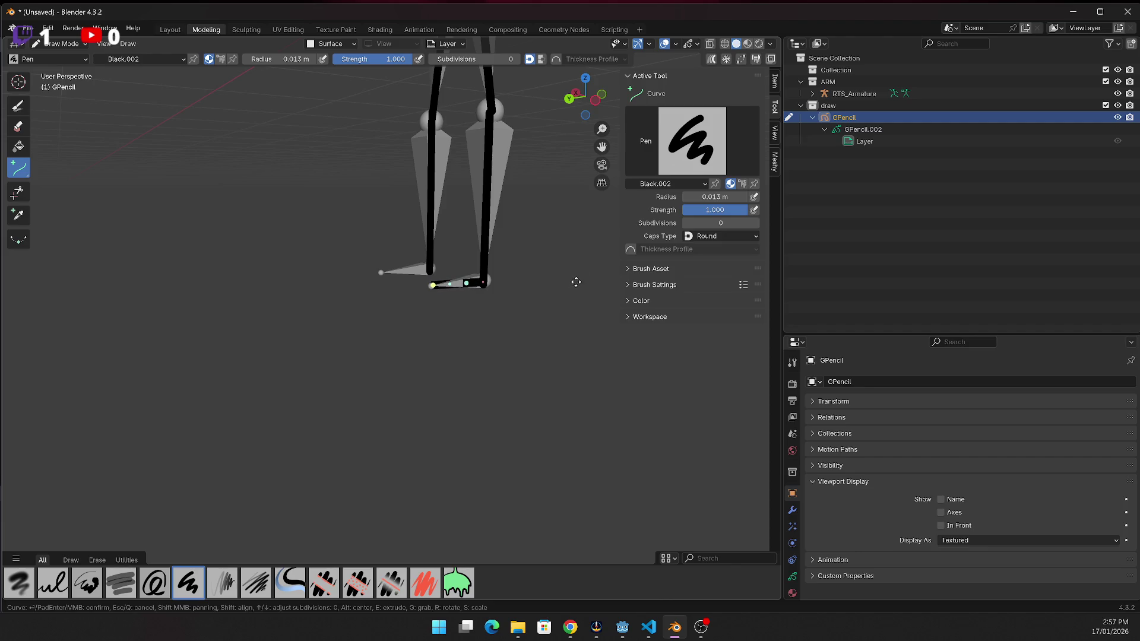
{"action": "key", "text": "Return"}
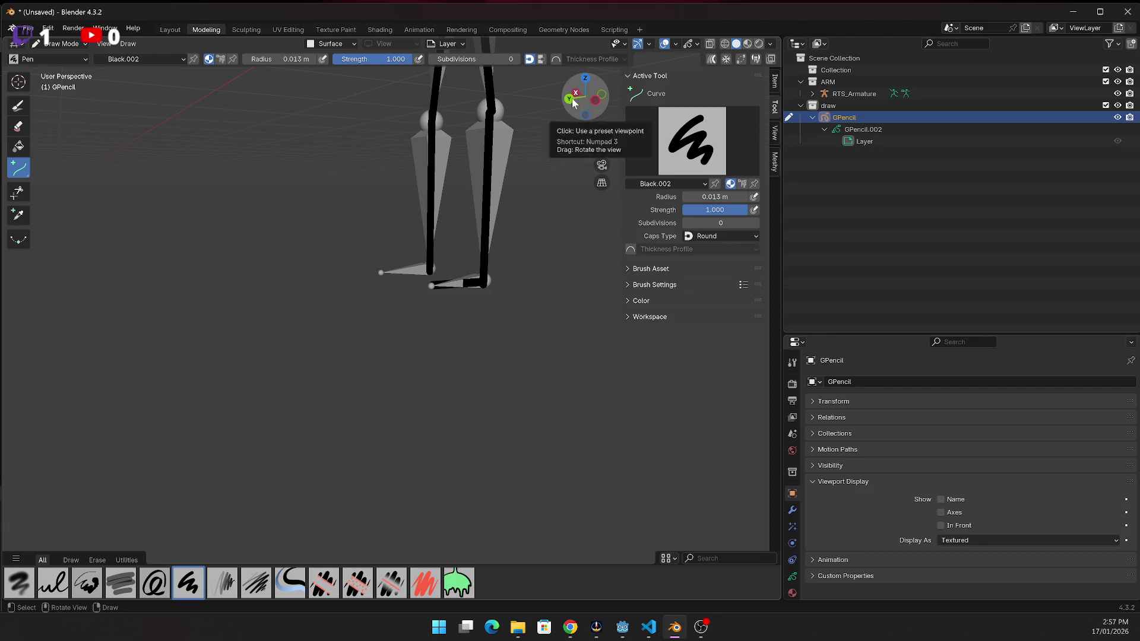
{"action": "mouse_move", "coordinate": [588, 97]}
{"action": "left_mouse_down"}
{"action": "mouse_move", "coordinate": [573, 104]}
{"action": "mouse_move", "coordinate": [586, 112]}
{"action": "mouse_move", "coordinate": [631, 104]}
{"action": "left_mouse_up"}
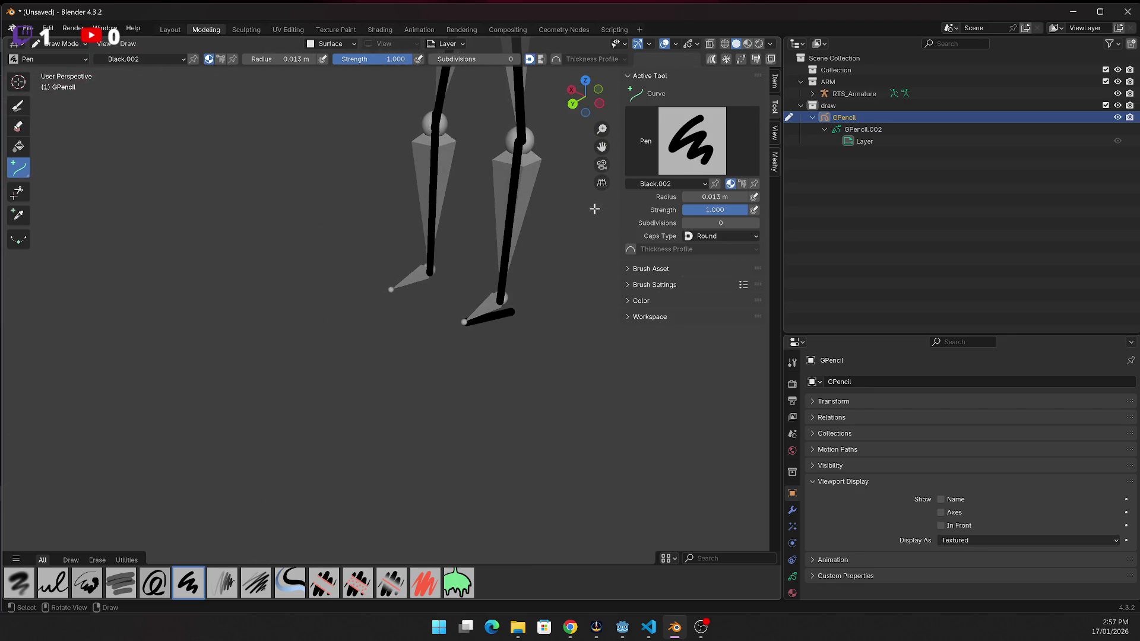
Undo the foot stroke, draw a lower-leg curve stroke, then cancel and undo the trial strokes
{"action": "key", "text": "ctrl+z"}
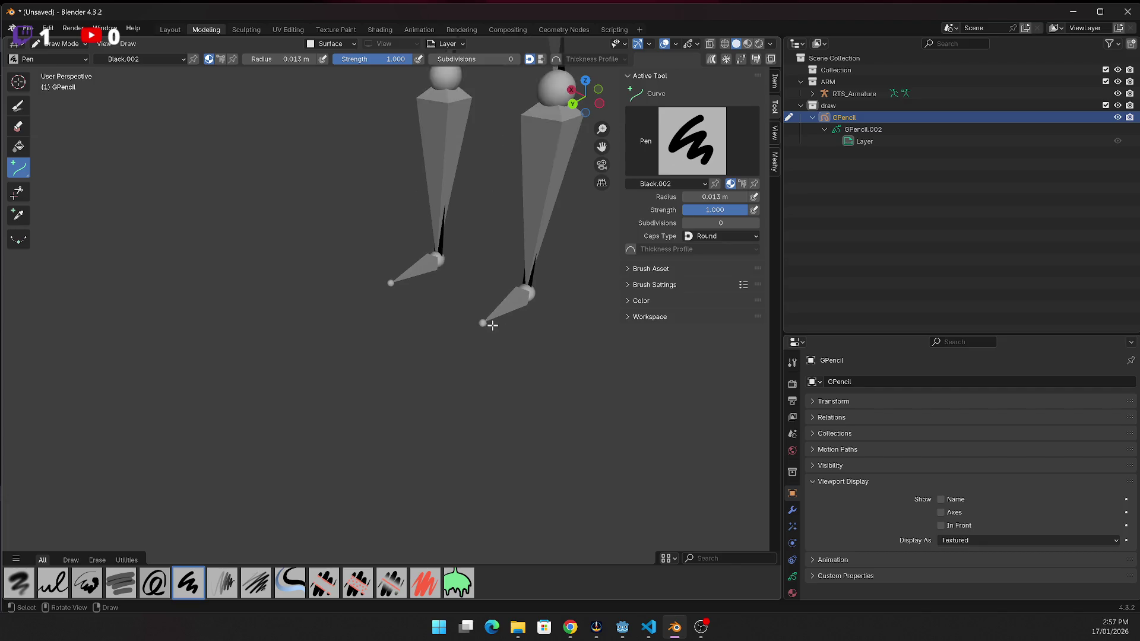
{"action": "scroll", "coordinate": [536, 312], "scroll_direction": "up", "scroll_amount": 4}
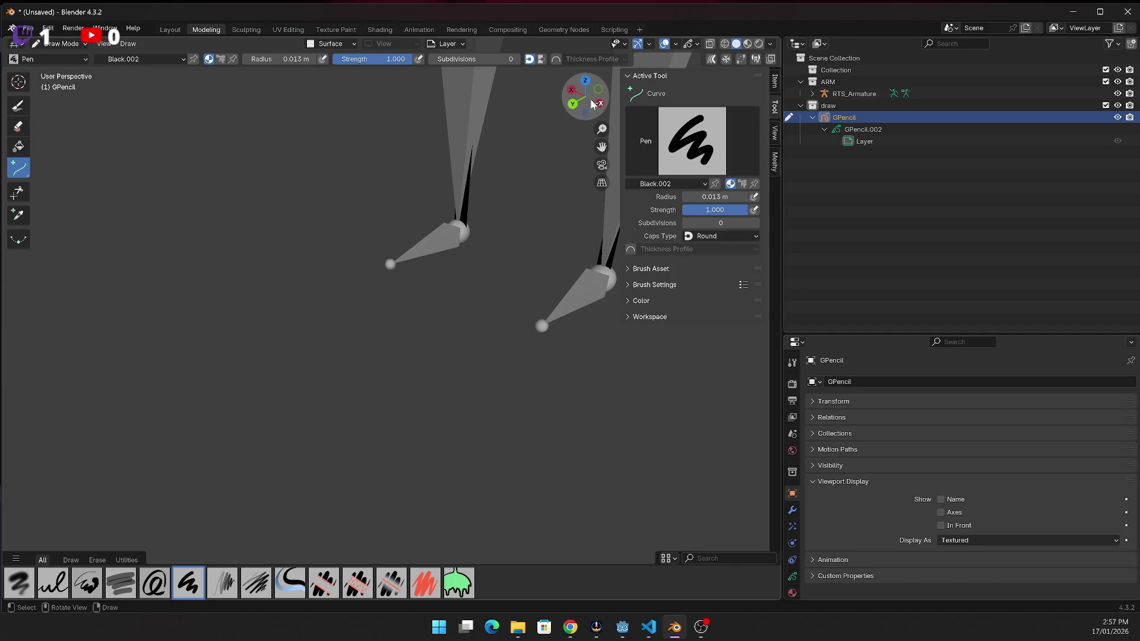
{"action": "left_click_drag", "start_coordinate": [602, 147], "coordinate": [644, 137]}
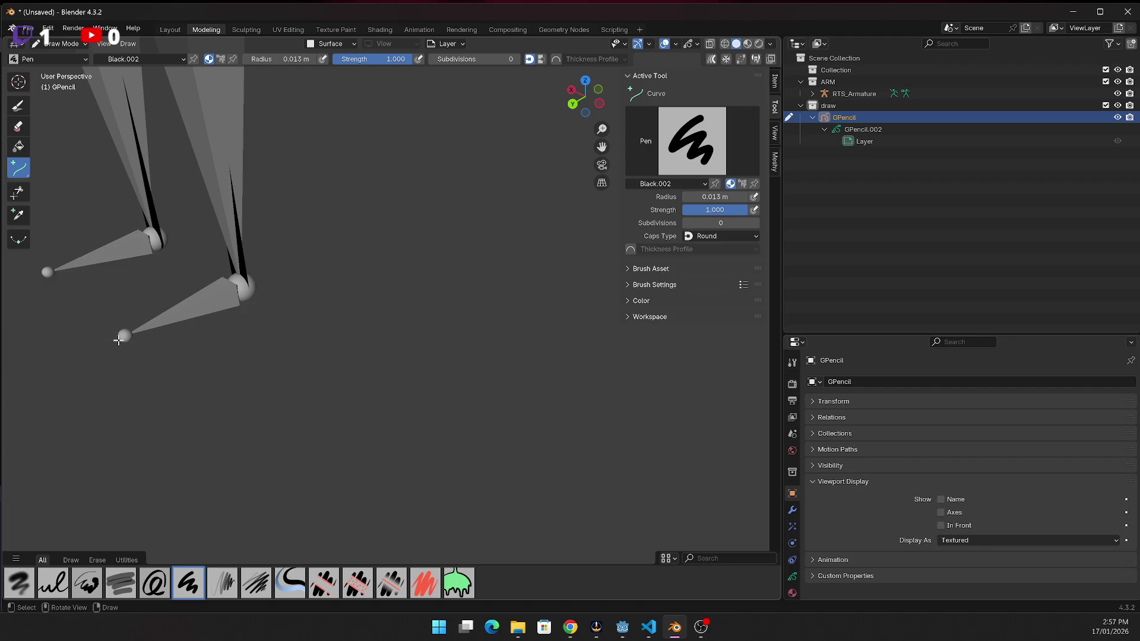
{"action": "mouse_move", "coordinate": [124, 335]}
{"action": "left_mouse_down"}
{"action": "mouse_move", "coordinate": [244, 290]}
{"action": "mouse_move", "coordinate": [231, 288]}
{"action": "left_mouse_up"}
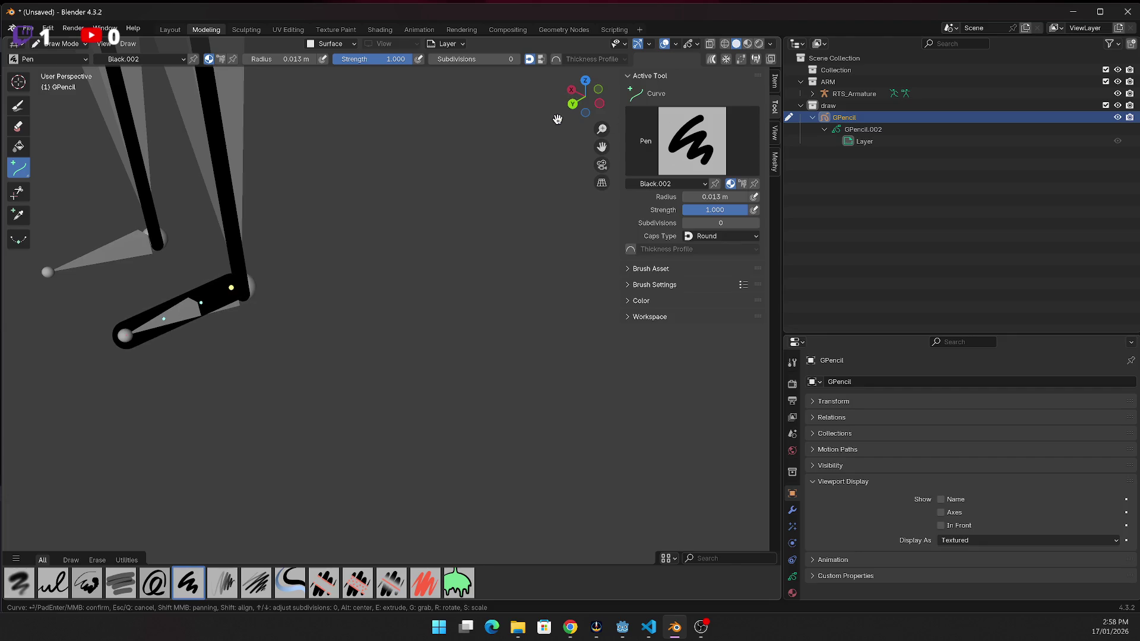
{"action": "key", "text": "Return"}
{"action": "left_click_drag", "start_coordinate": [578, 103], "coordinate": [572, 113]}
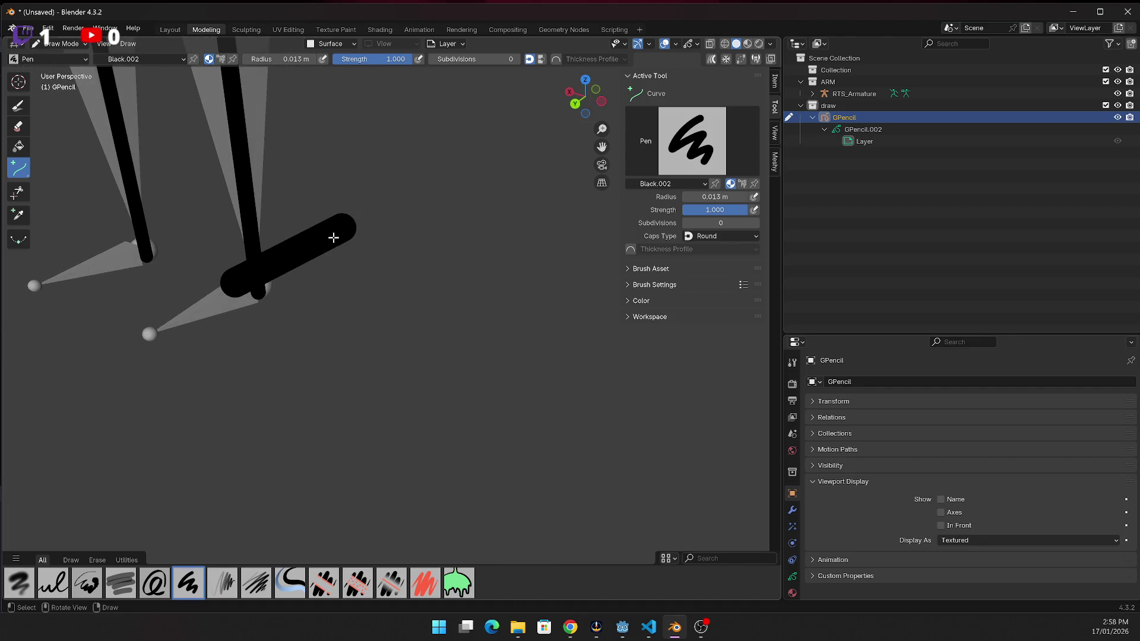
{"action": "left_click_drag", "start_coordinate": [323, 212], "coordinate": [346, 275]}
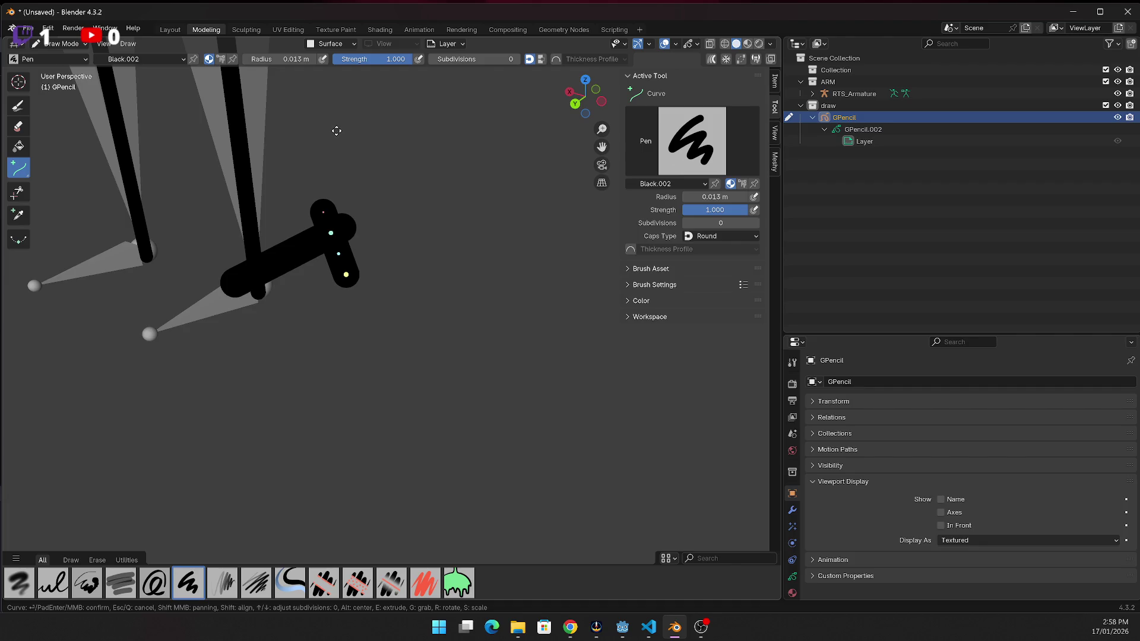
{"action": "key", "text": "Escape"}
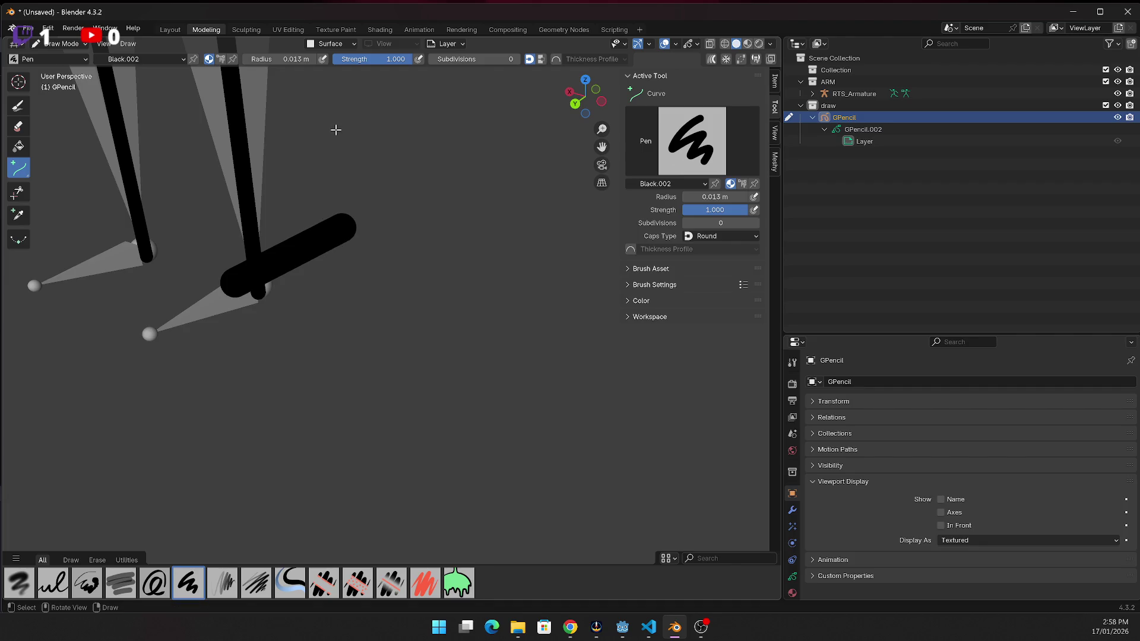
{"action": "key", "text": "ctrl+z"}
Try a knee-to-foot curve stroke, undo it, and minimize Blender to the desktop
{"action": "scroll", "coordinate": [268, 289], "scroll_direction": "up", "scroll_amount": 3}
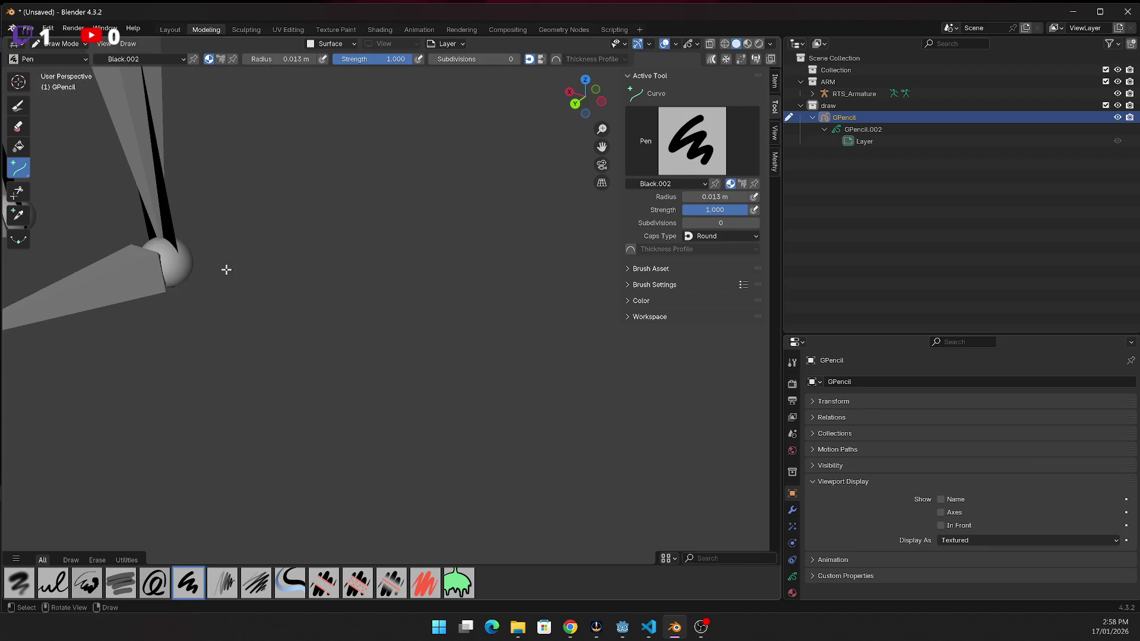
{"action": "scroll", "coordinate": [197, 240], "scroll_direction": "down", "scroll_amount": 3}
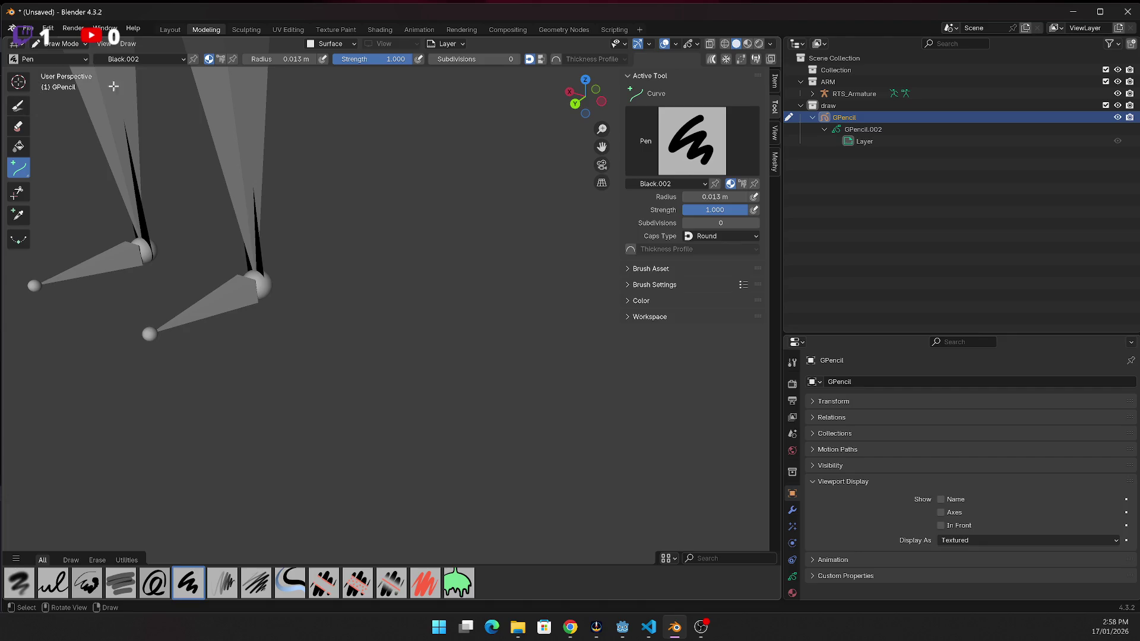
{"action": "left_click_drag", "start_coordinate": [252, 296], "coordinate": [152, 334]}
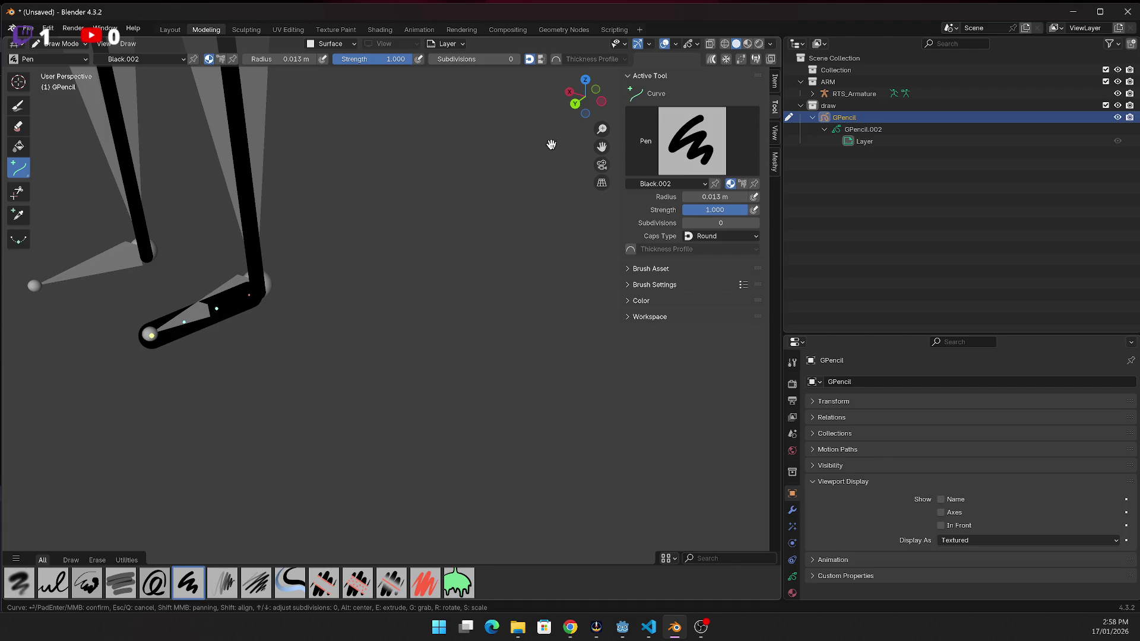
{"action": "key", "text": "Return"}
{"action": "left_click_drag", "start_coordinate": [576, 104], "coordinate": [384, 285]}
{"action": "left_click", "coordinate": [259, 362]}
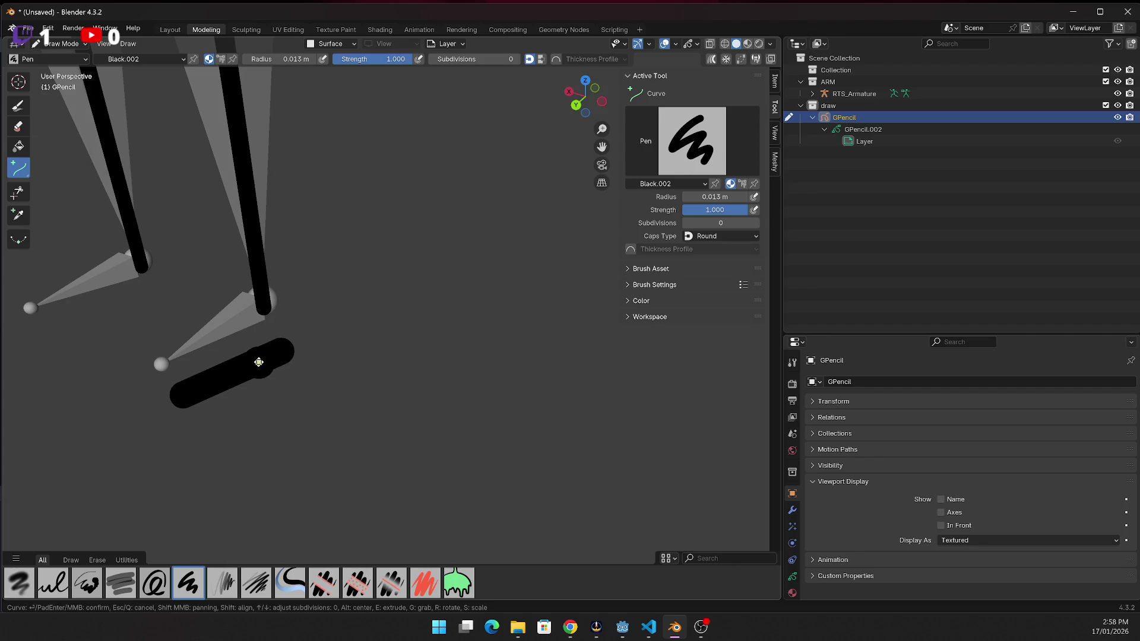
{"action": "key", "text": "Return"}
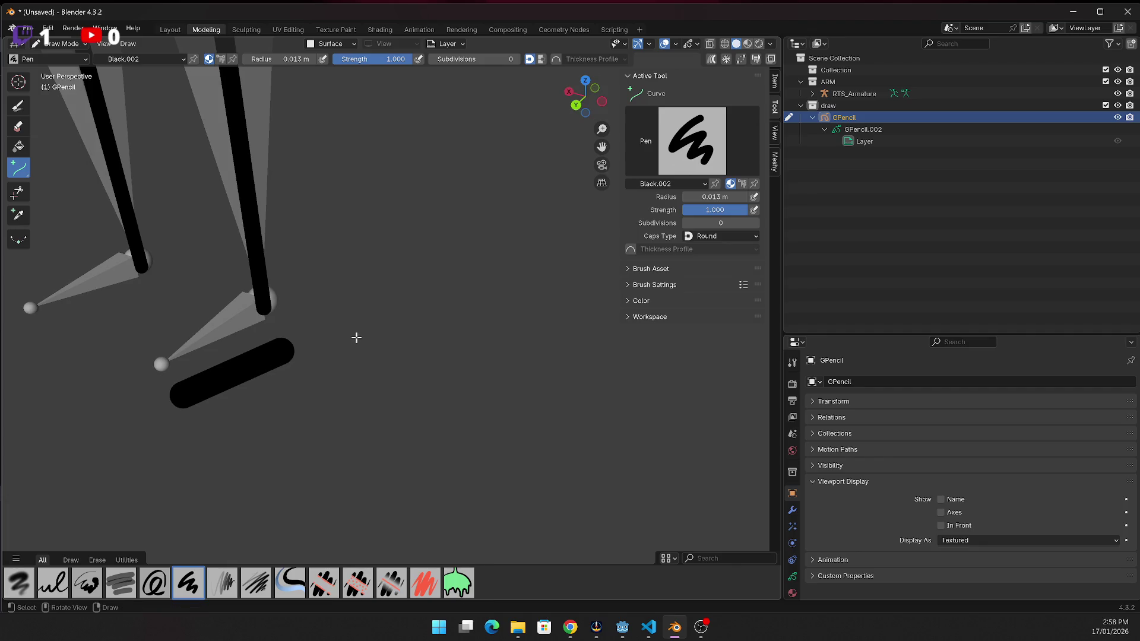
{"action": "key", "text": "ctrl+z"}
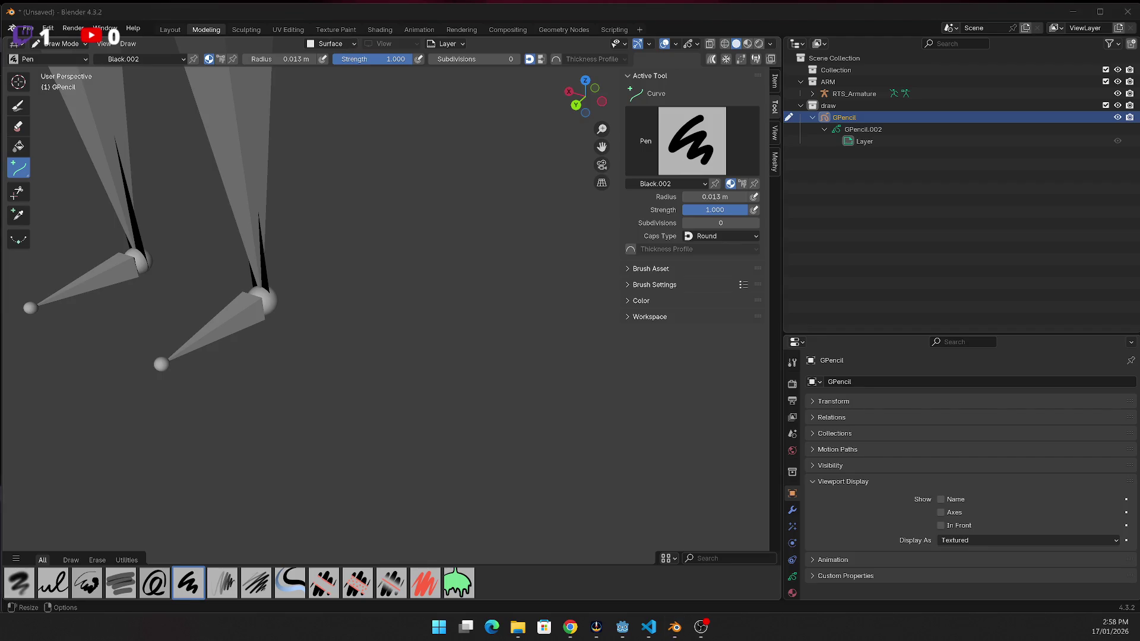
{"action": "key", "text": "super+d"}
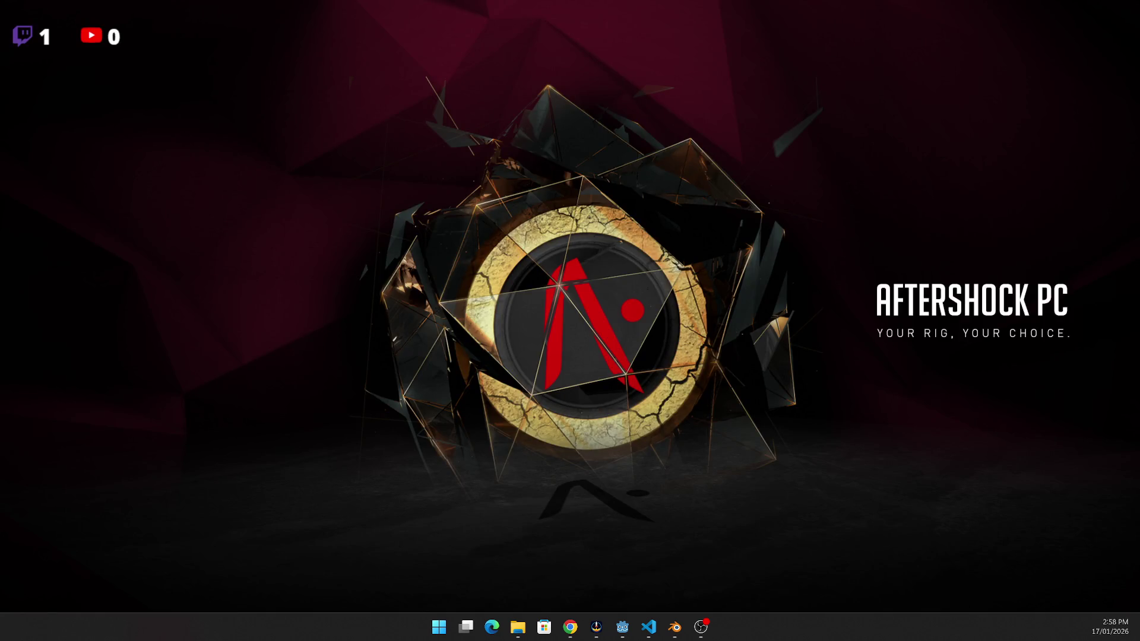
Bring the Blender window back over the desktop
{"action": "key", "text": "super+d"}
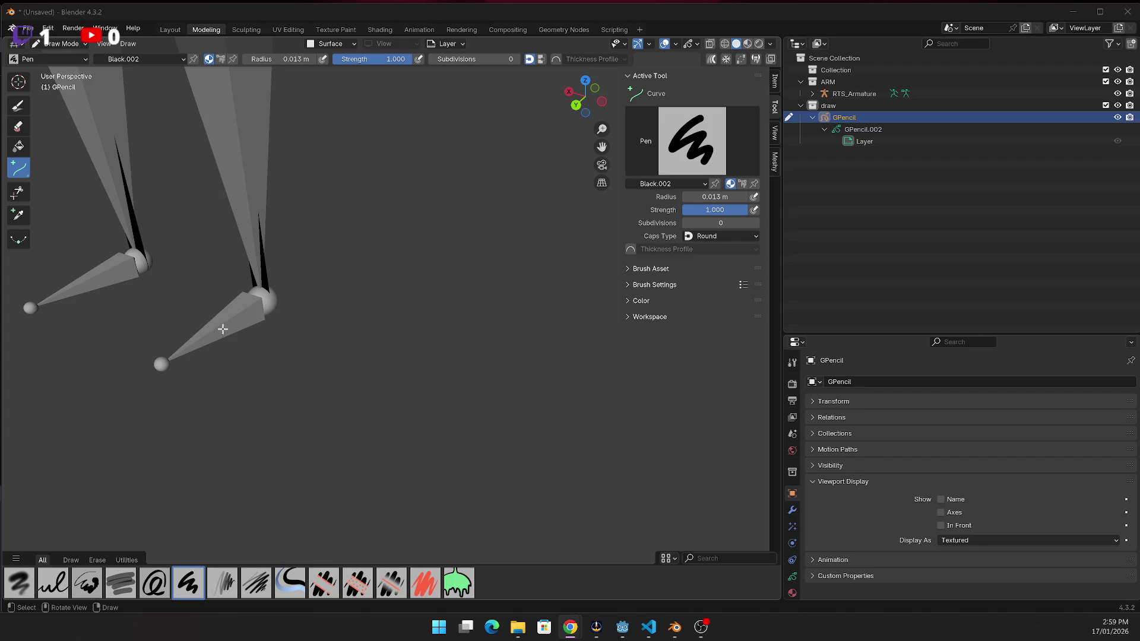
Snap the 3D cursor to the selection, try and undo an ankle stroke, then snap it to the active object
{"action": "key", "text": "shift+s"}
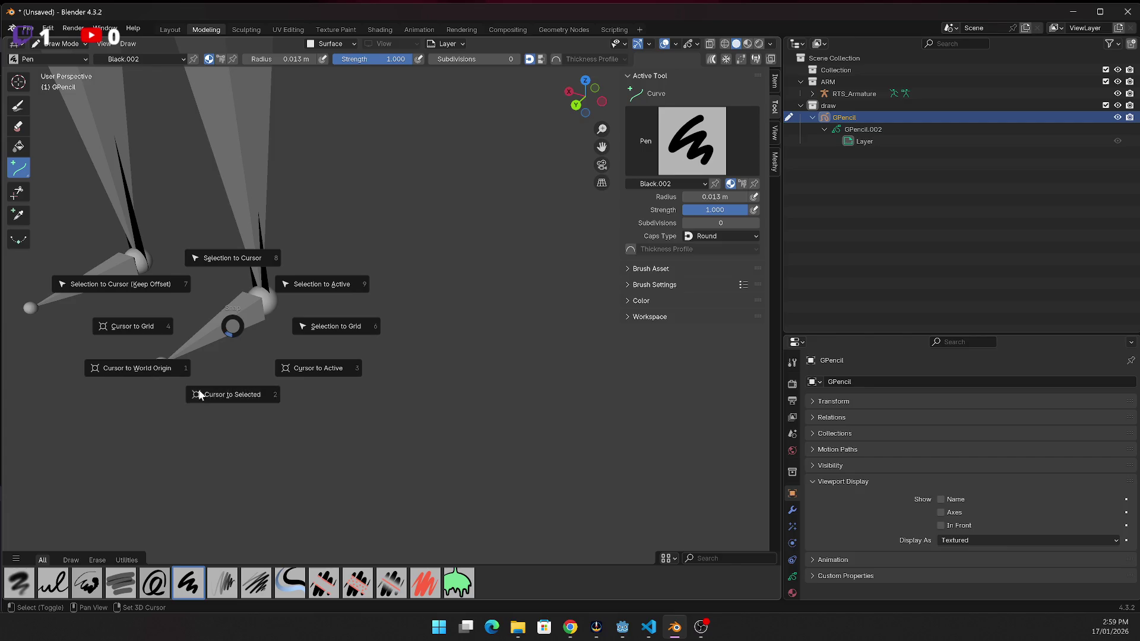
{"action": "left_click", "coordinate": [233, 394]}
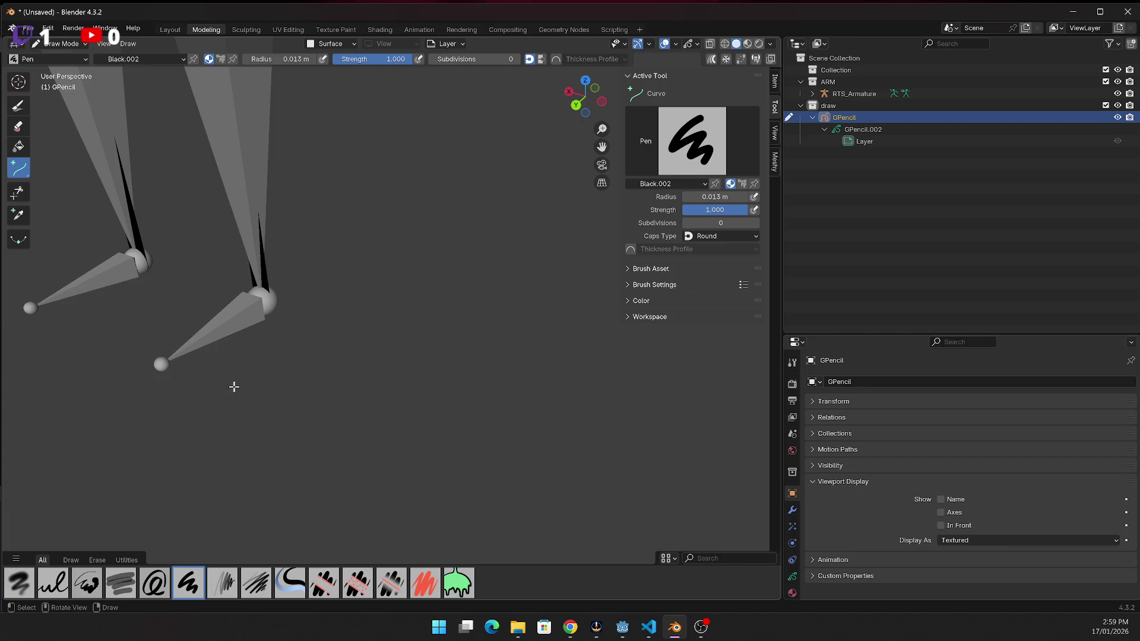
{"action": "mouse_move", "coordinate": [162, 364]}
{"action": "left_mouse_down"}
{"action": "mouse_move", "coordinate": [267, 303]}
{"action": "mouse_move", "coordinate": [200, 320]}
{"action": "left_mouse_up"}
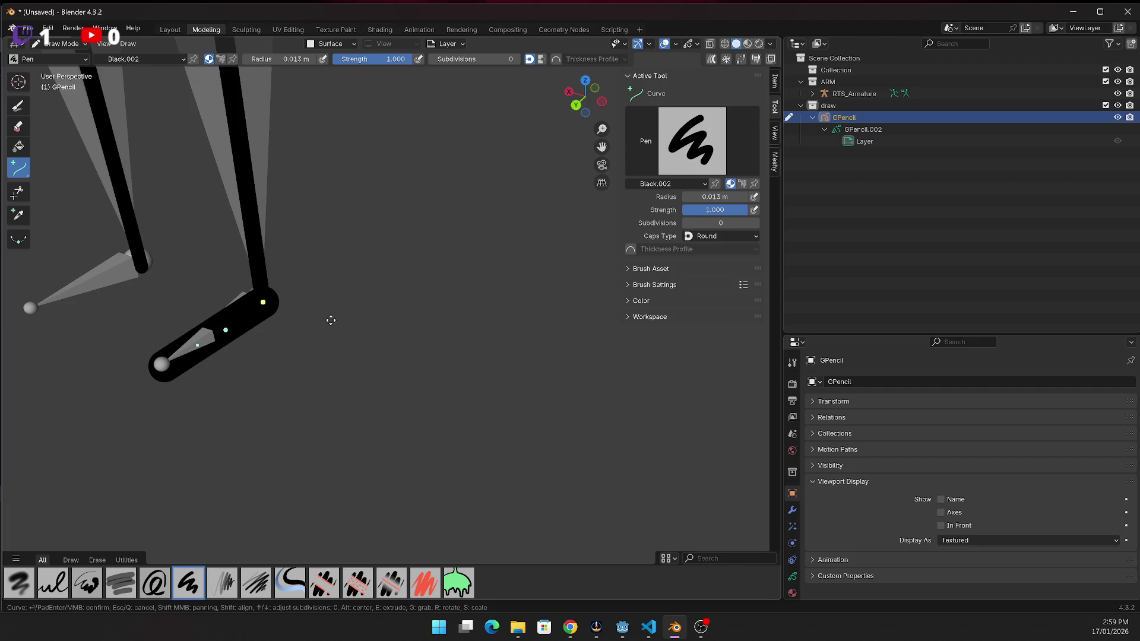
{"action": "key", "text": "Return"}
{"action": "left_click_drag", "start_coordinate": [585, 95], "coordinate": [570, 98]}
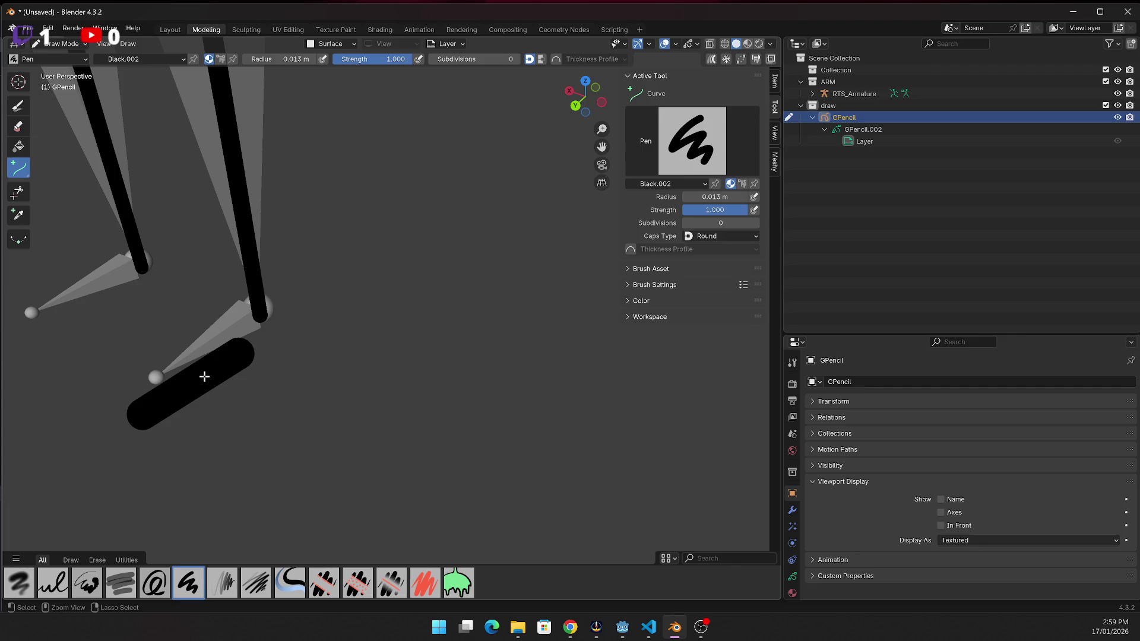
{"action": "key", "text": "ctrl+z"}
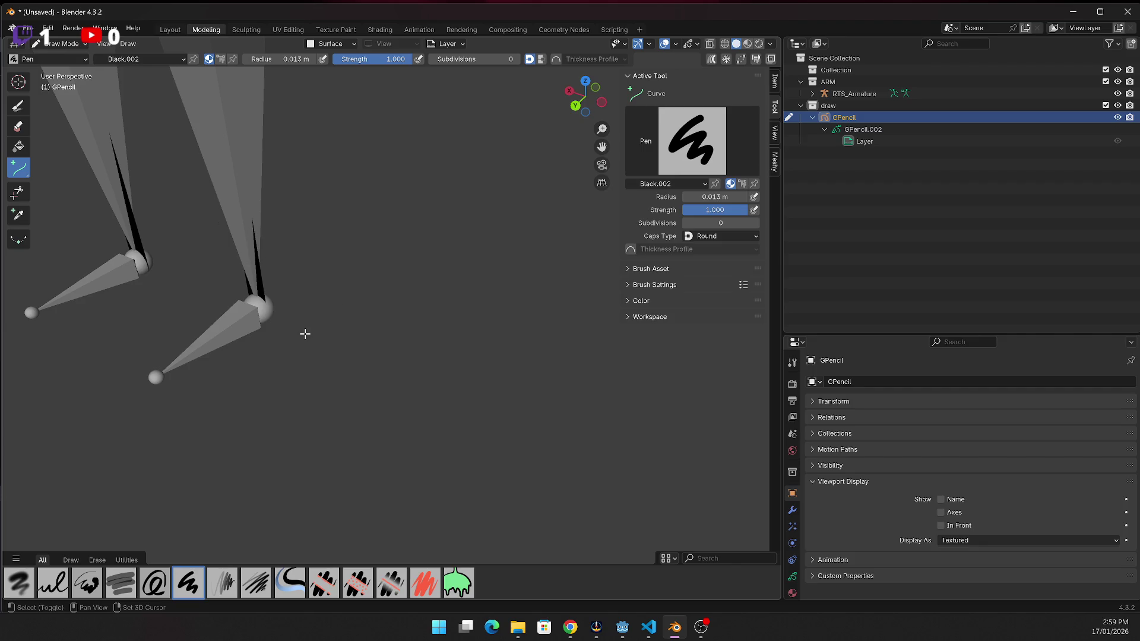
{"action": "key", "text": "shift+s"}
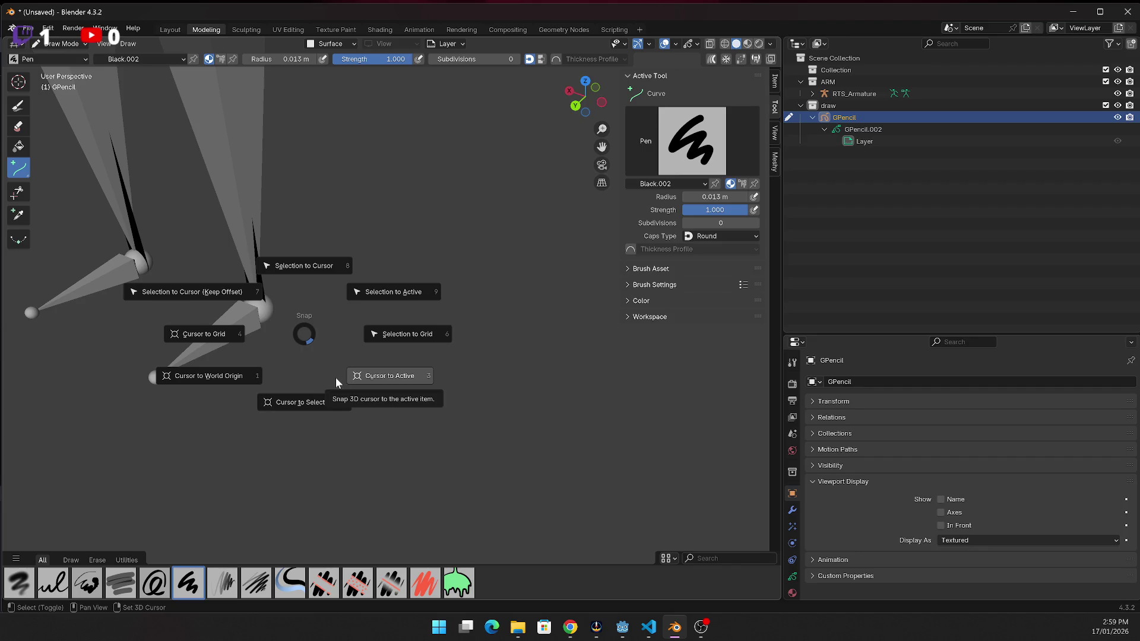
{"action": "left_click", "coordinate": [335, 376]}
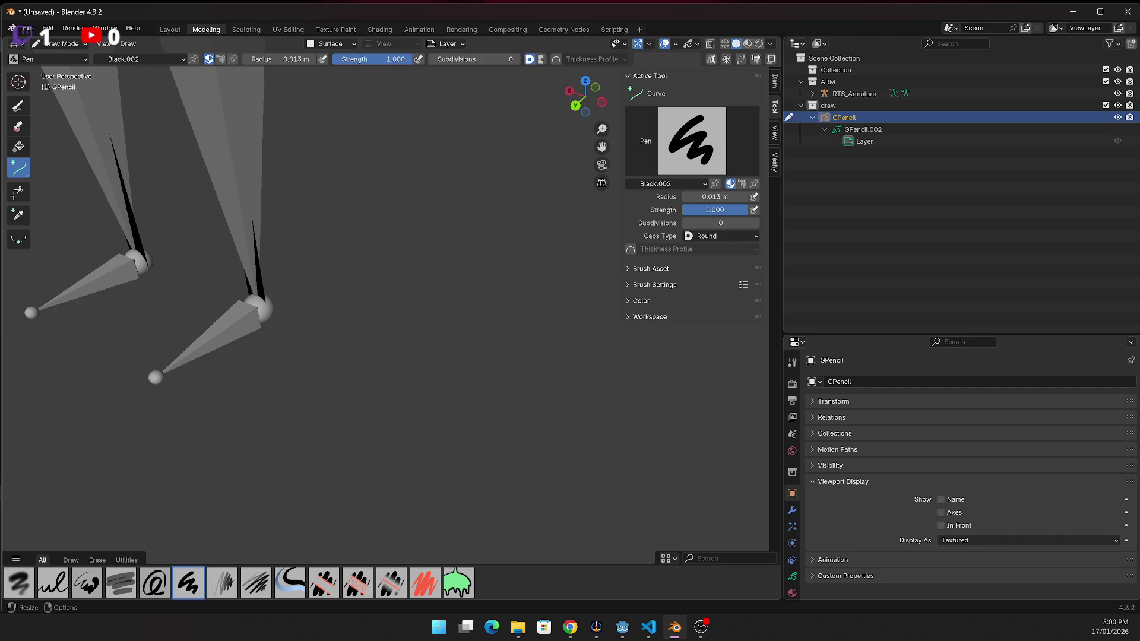
In Object Mode, select RTS_Armature and snap the 3D cursor to it
{"action": "left_click", "coordinate": [63, 44]}
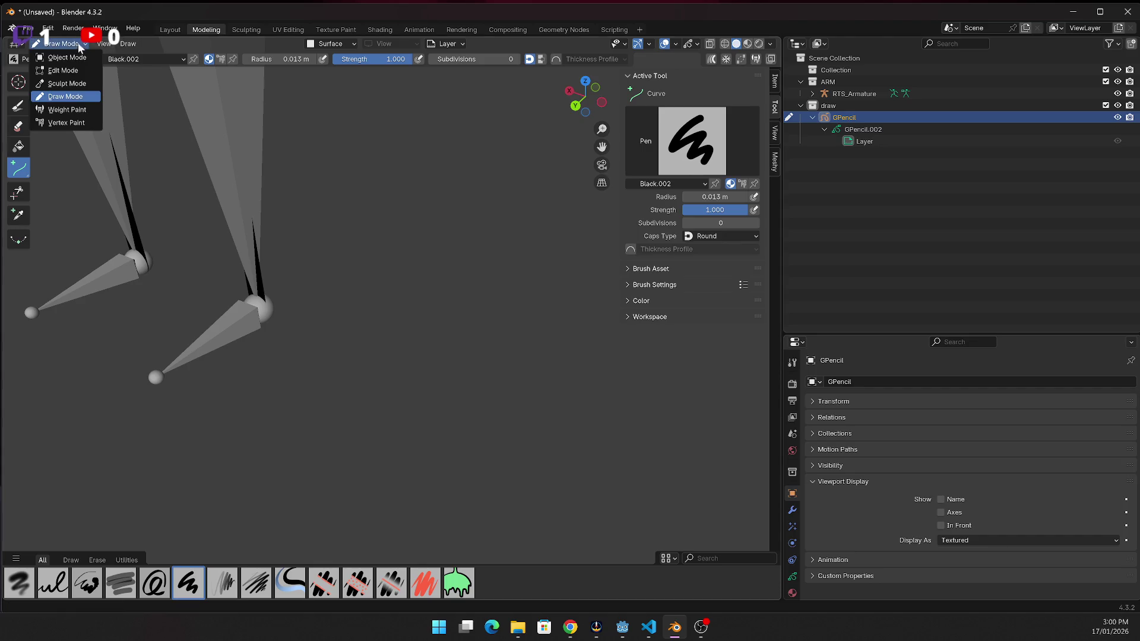
{"action": "left_click", "coordinate": [62, 54]}
{"action": "left_click", "coordinate": [228, 331]}
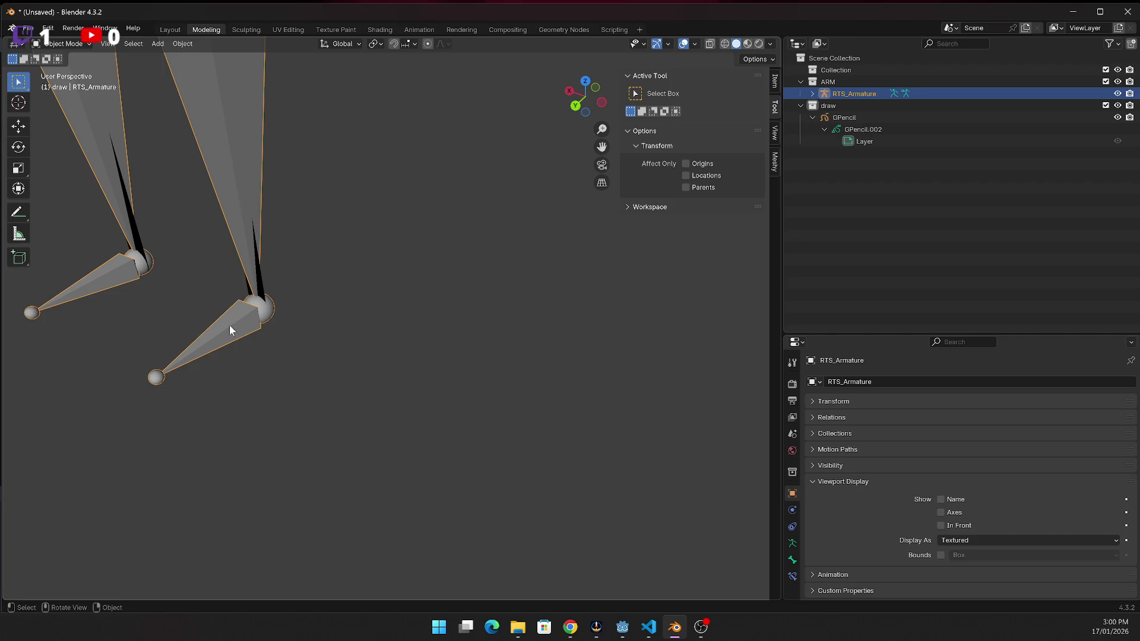
{"action": "key", "text": "shift+s"}
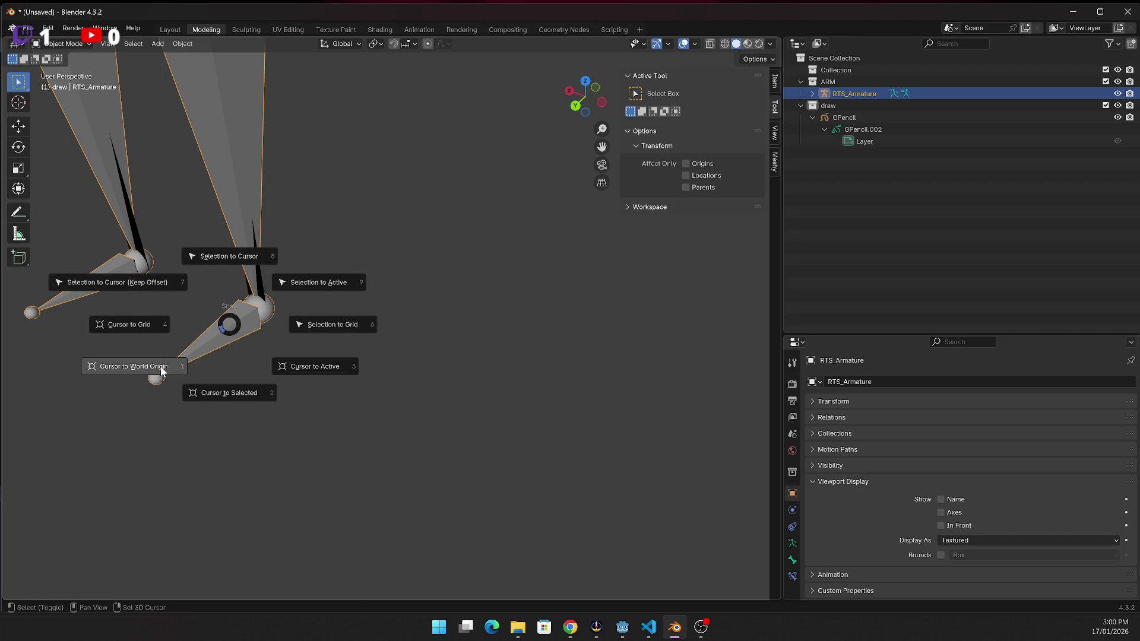
{"action": "left_click", "coordinate": [231, 393]}
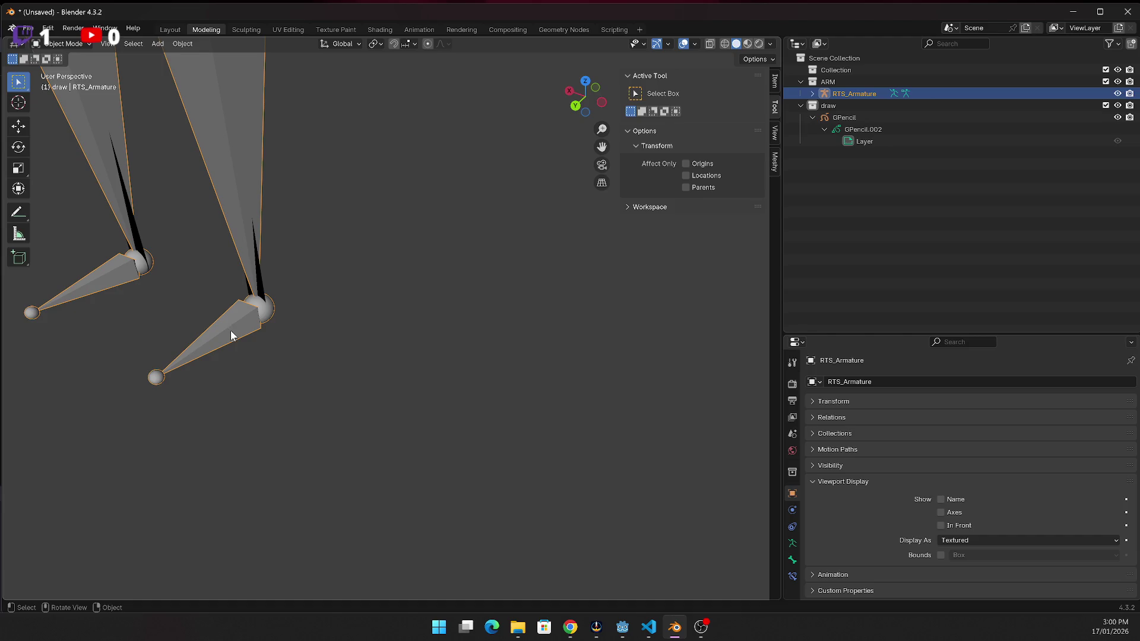
Select the GPencil object and switch it back to Draw Mode
{"action": "left_click", "coordinate": [63, 44]}
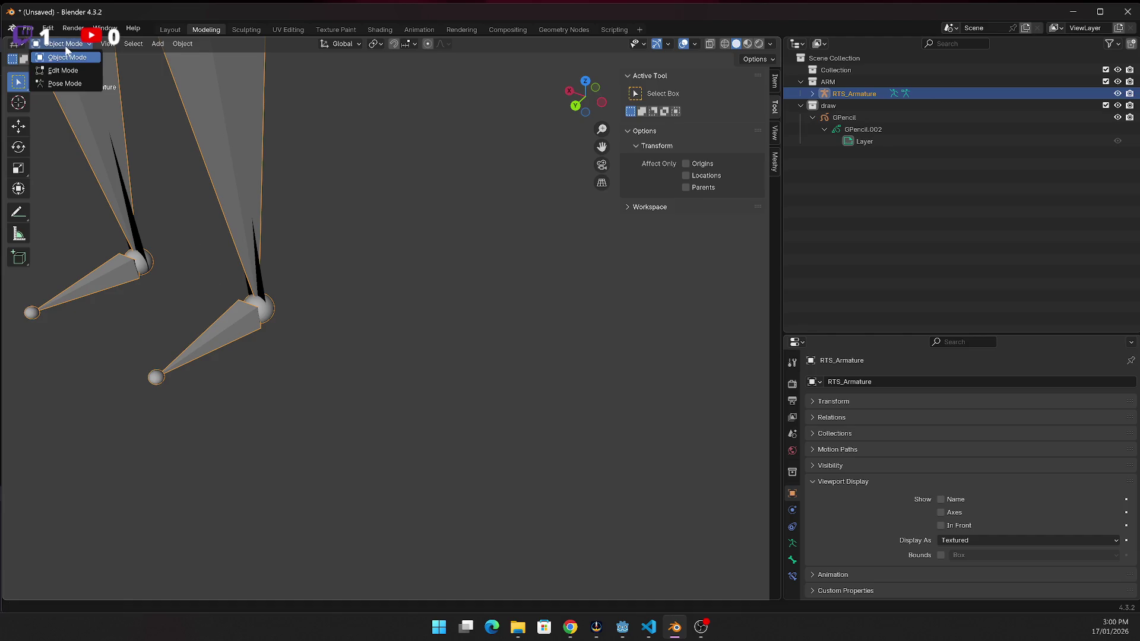
{"action": "left_click", "coordinate": [872, 118]}
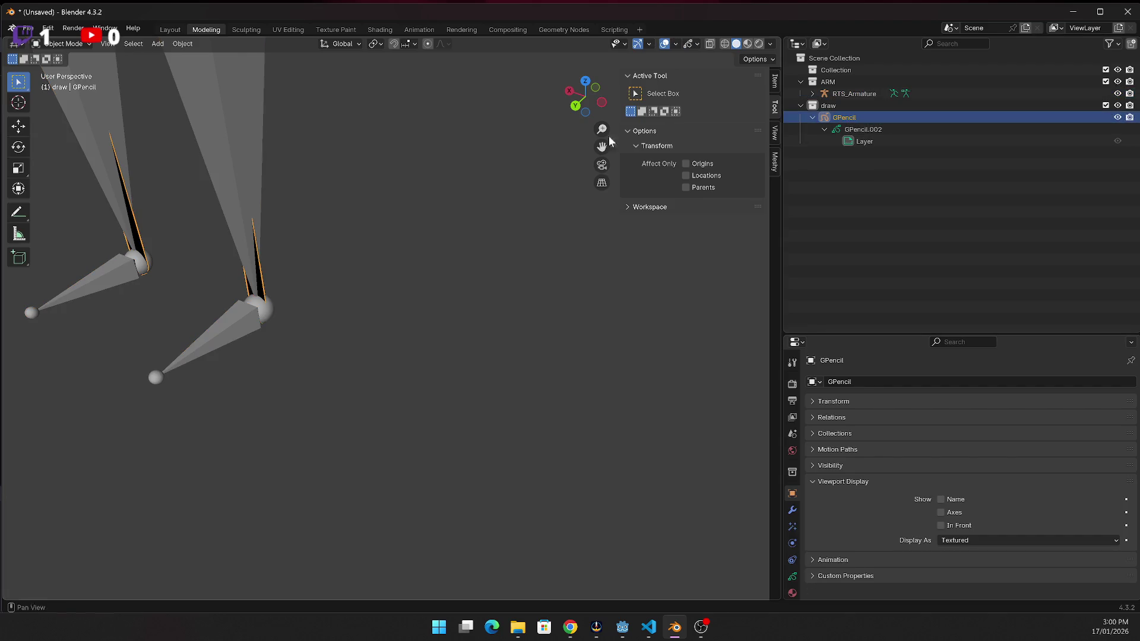
{"action": "left_click", "coordinate": [78, 45]}
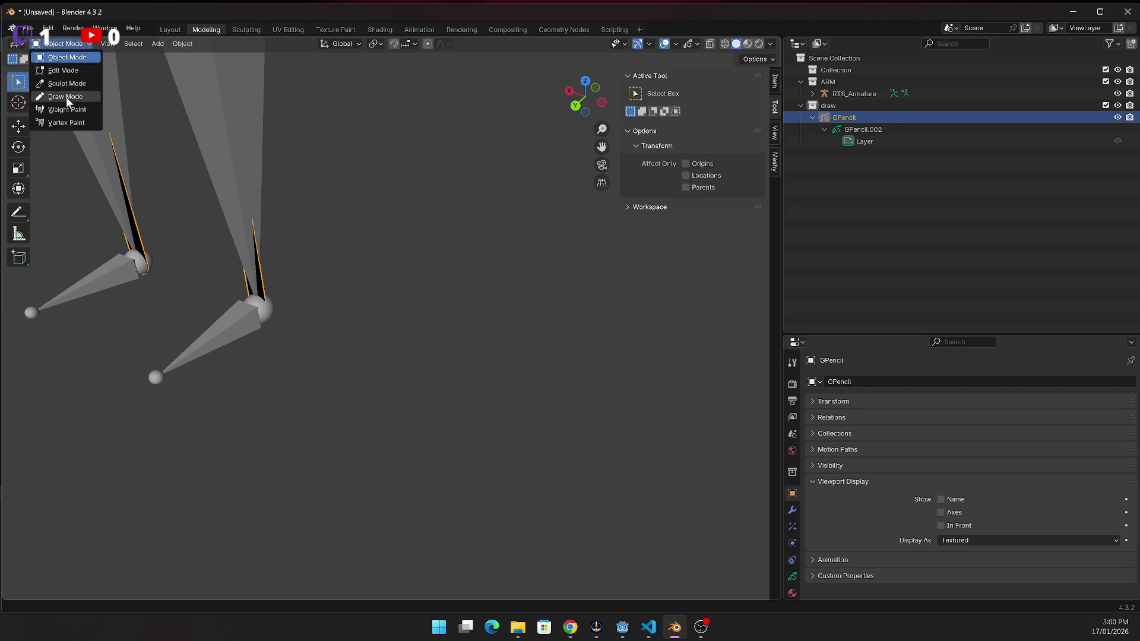
{"action": "left_click", "coordinate": [70, 97]}
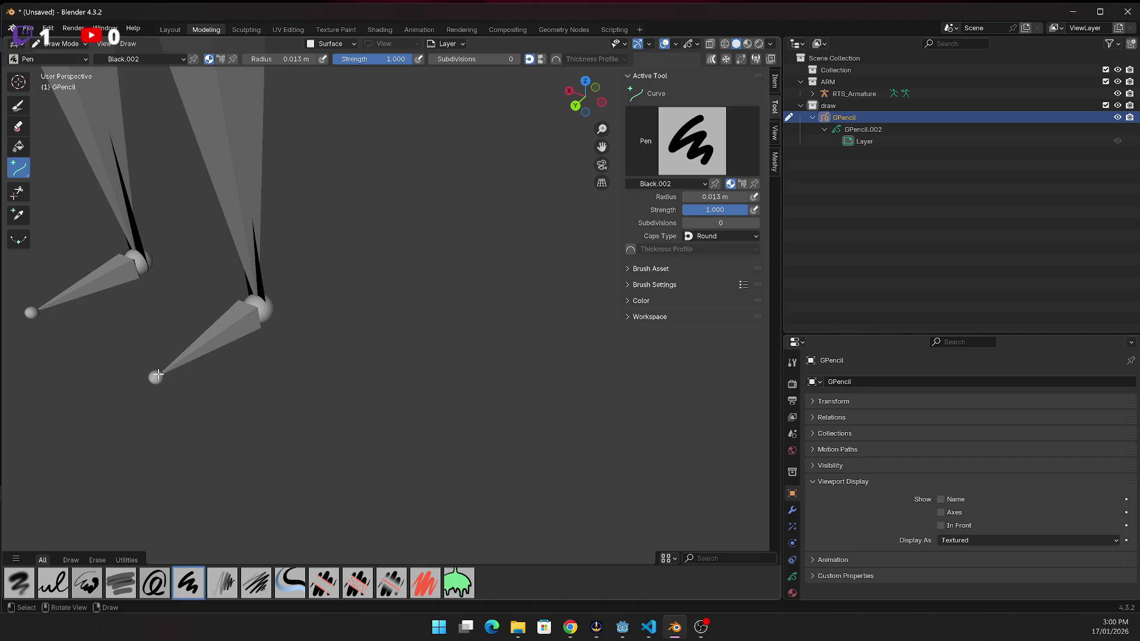
Draw a curve stroke up from the ankle and move it near the knee
{"action": "mouse_move", "coordinate": [156, 378]}
{"action": "left_mouse_down"}
{"action": "mouse_move", "coordinate": [250, 315]}
{"action": "mouse_move", "coordinate": [193, 380]}
{"action": "mouse_move", "coordinate": [255, 325]}
{"action": "mouse_move", "coordinate": [262, 310]}
{"action": "mouse_move", "coordinate": [231, 303]}
{"action": "mouse_move", "coordinate": [266, 306]}
{"action": "mouse_move", "coordinate": [265, 358]}
{"action": "mouse_move", "coordinate": [256, 311]}
{"action": "left_mouse_up"}
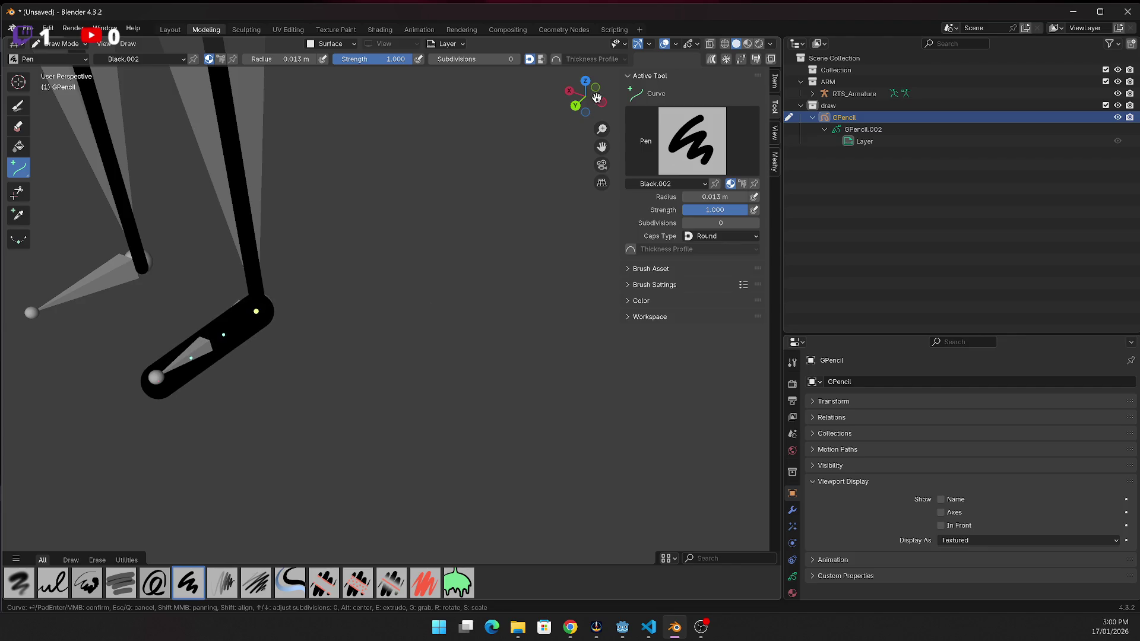
{"action": "key", "text": "g"}
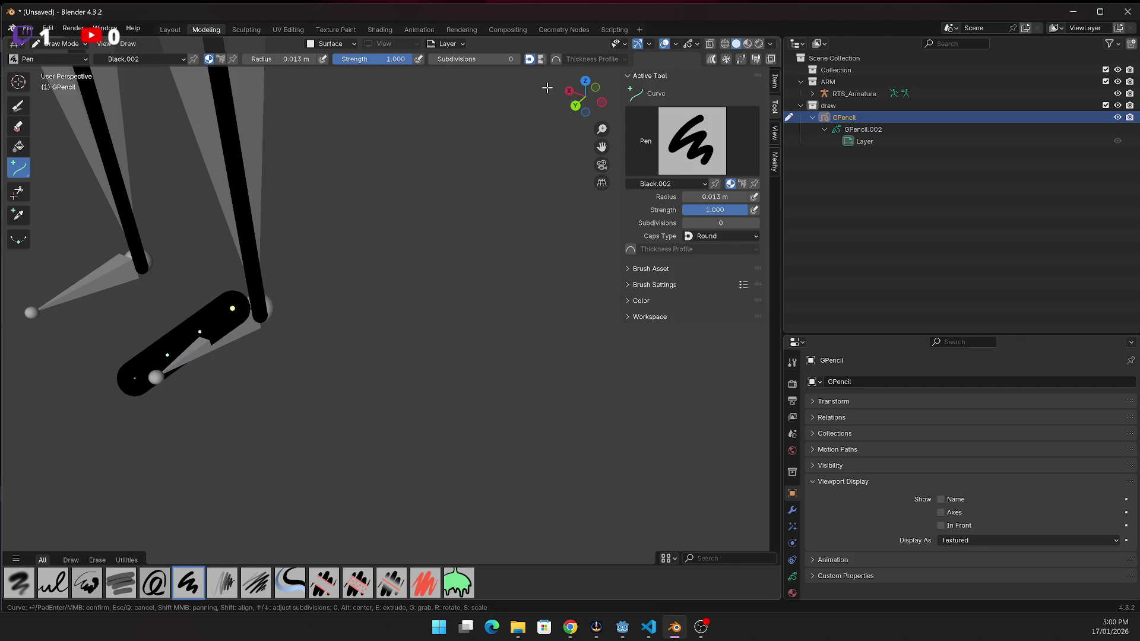
{"action": "left_click", "coordinate": [569, 83]}
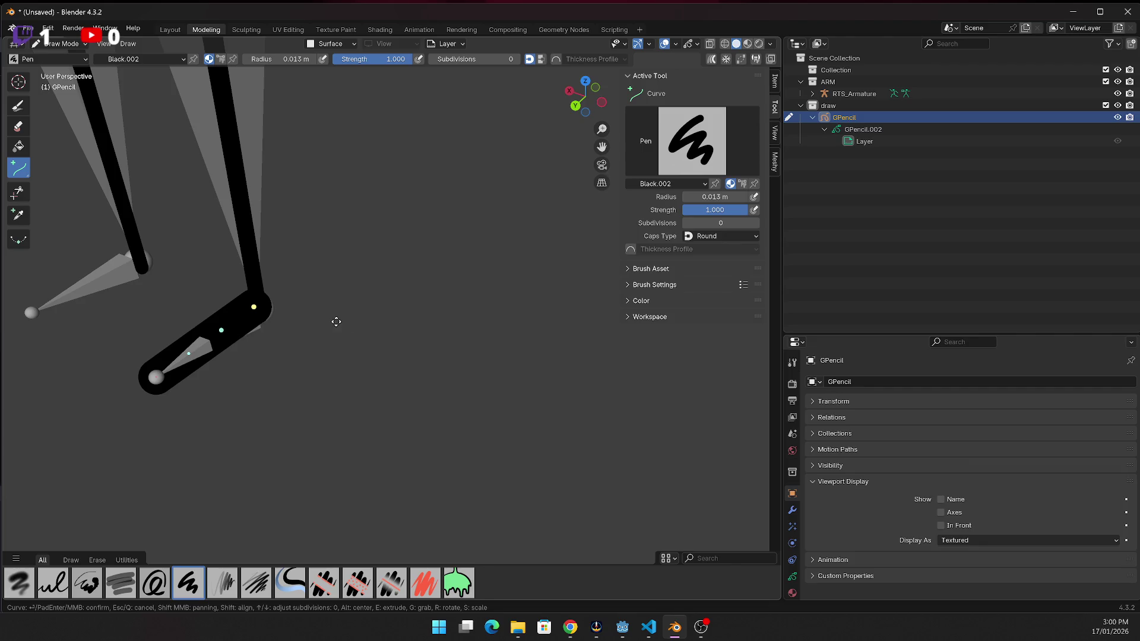
{"action": "key", "text": "Return"}
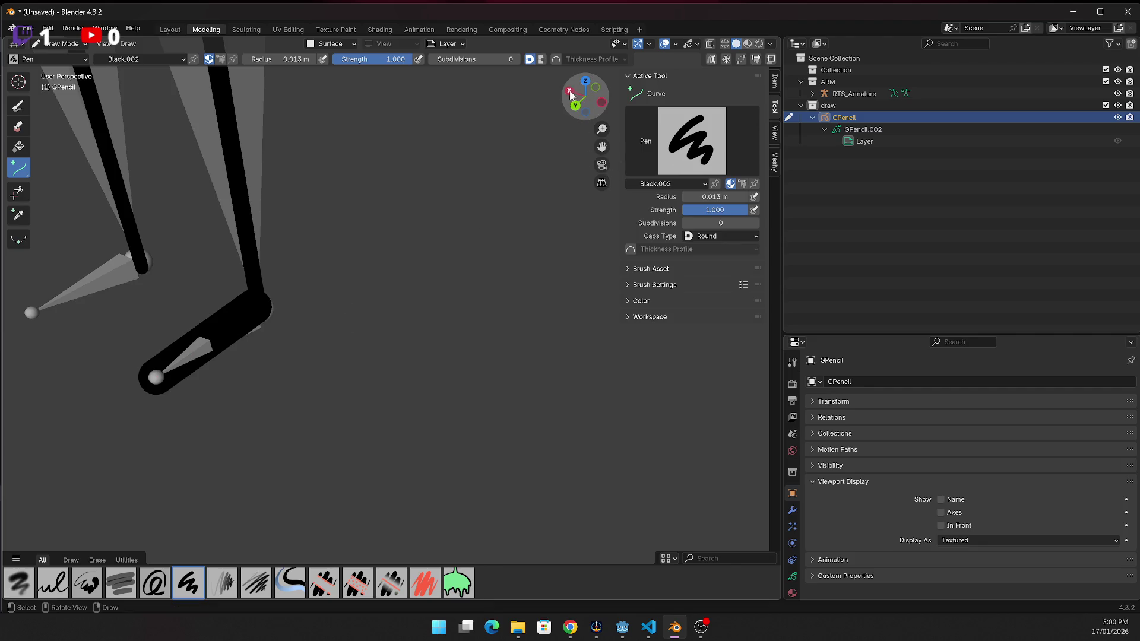
Cancel the unfinished stroke and undo the stray stroke off the foot
{"action": "left_click_drag", "start_coordinate": [570, 93], "coordinate": [606, 104]}
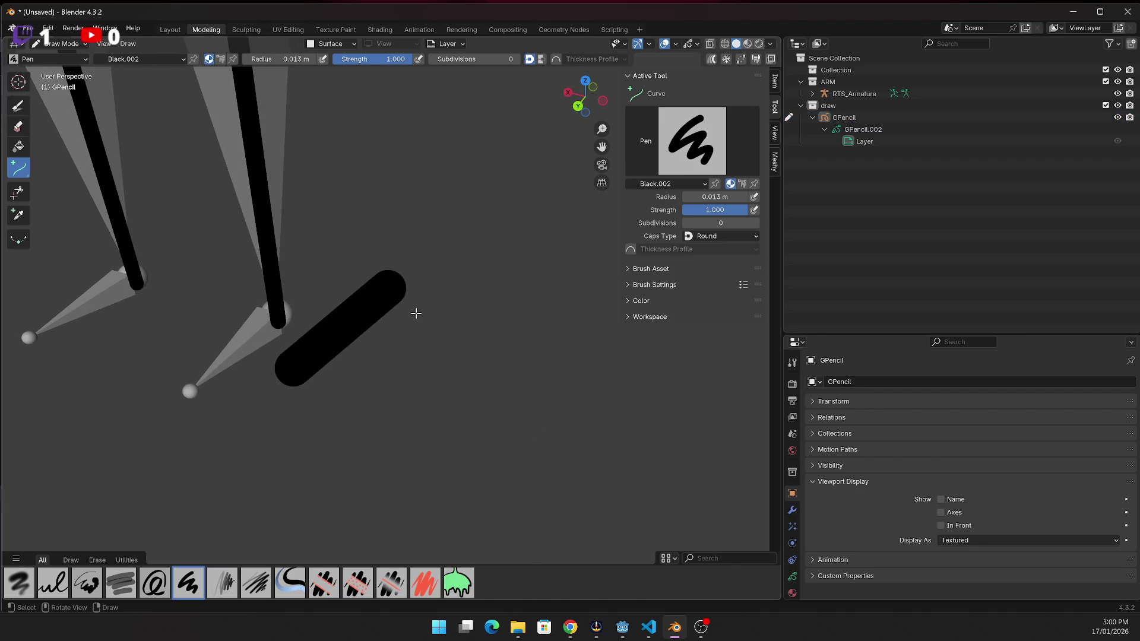
{"action": "left_click", "coordinate": [401, 298]}
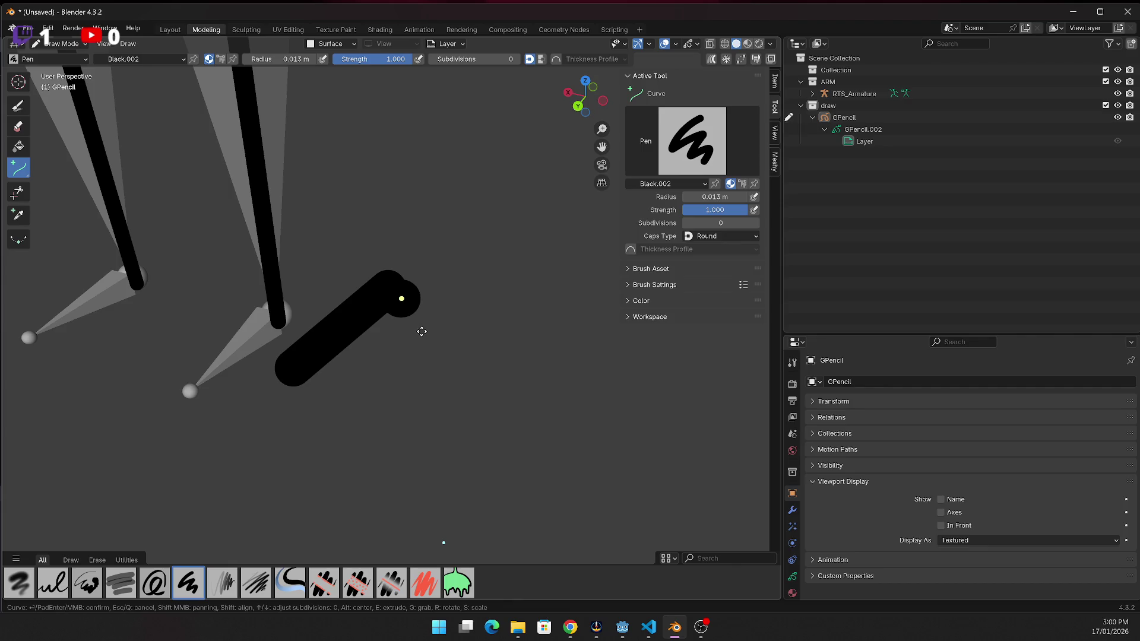
{"action": "key", "text": "Escape"}
{"action": "key", "text": "ctrl+z"}
{"action": "key", "text": "ctrl+z"}
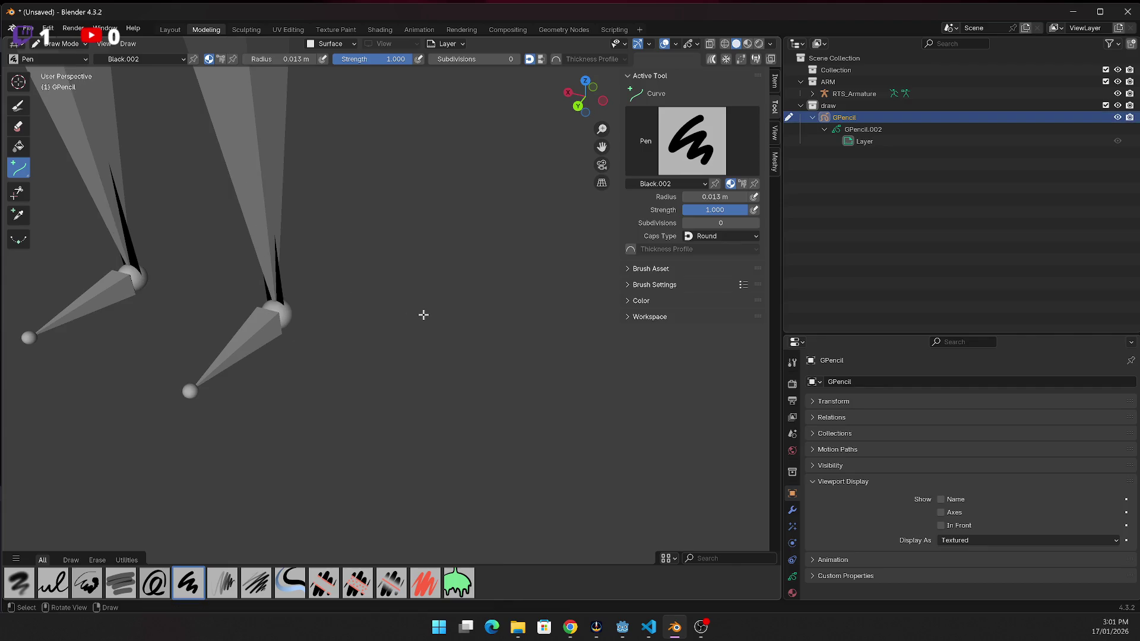
{"action": "scroll", "coordinate": [422, 312], "scroll_direction": "down", "scroll_amount": 10}
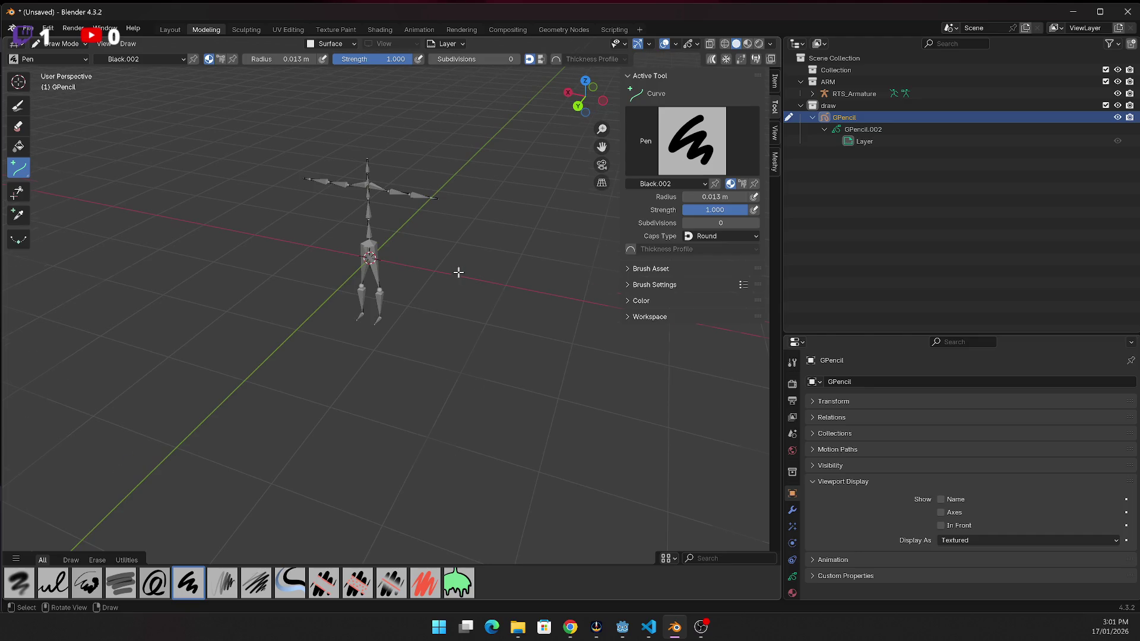
Switch to the side then back orthographic view and zoom onto the arm and spine strokes
{"action": "scroll", "coordinate": [458, 272], "scroll_direction": "up", "scroll_amount": 3}
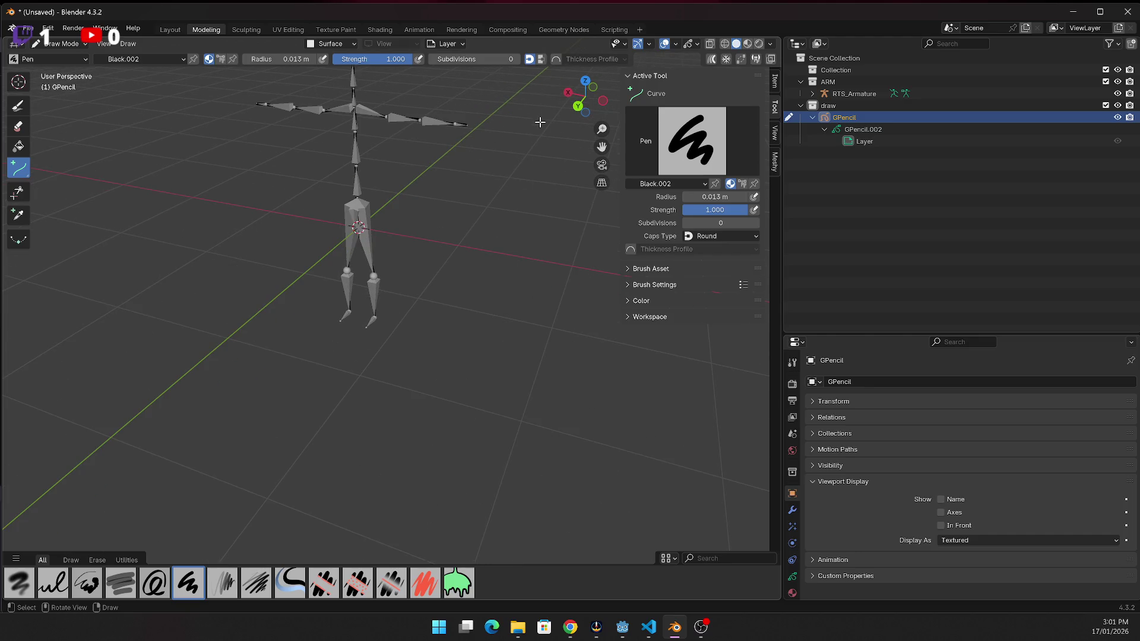
{"action": "left_click", "coordinate": [566, 93]}
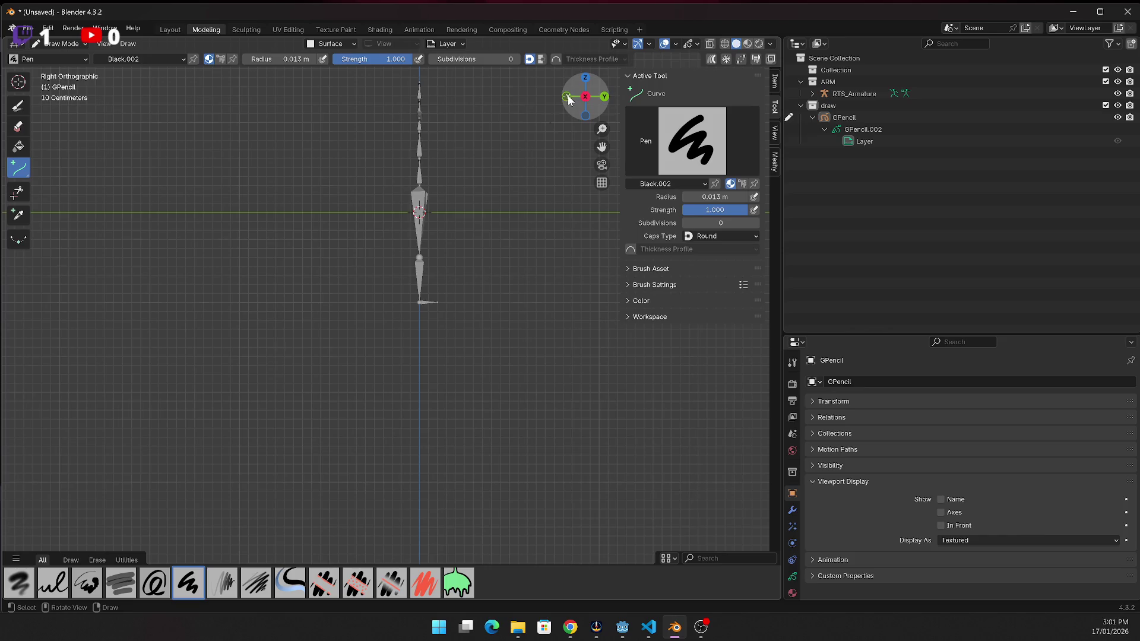
{"action": "left_click_drag", "start_coordinate": [568, 99], "coordinate": [565, 101]}
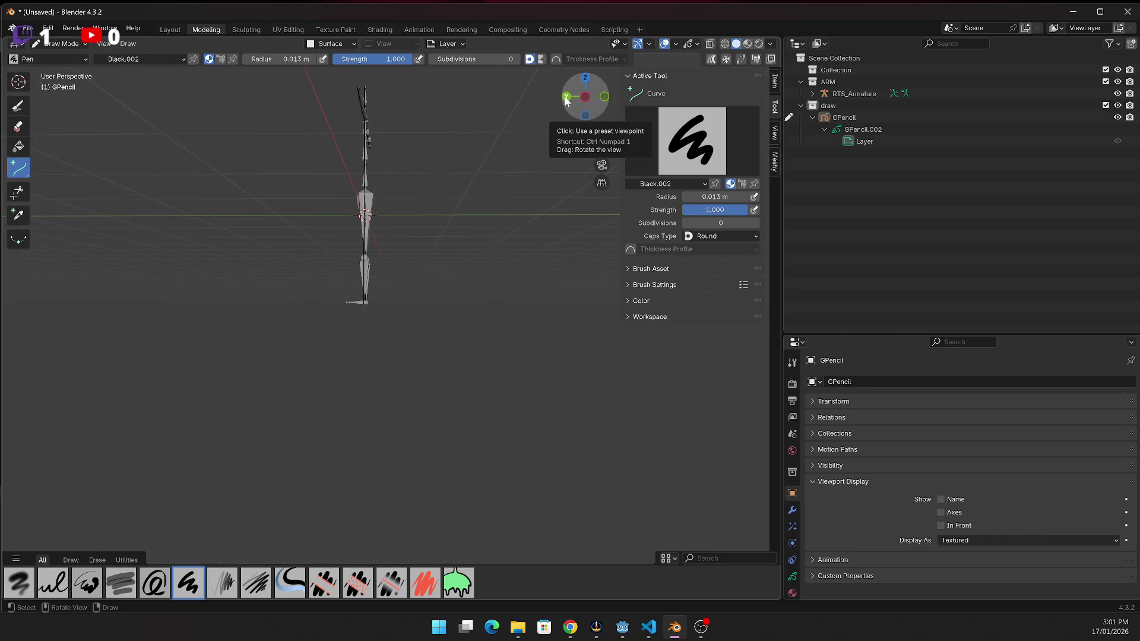
{"action": "left_click", "coordinate": [566, 100]}
{"action": "scroll", "coordinate": [394, 169], "scroll_direction": "up", "scroll_amount": 2}
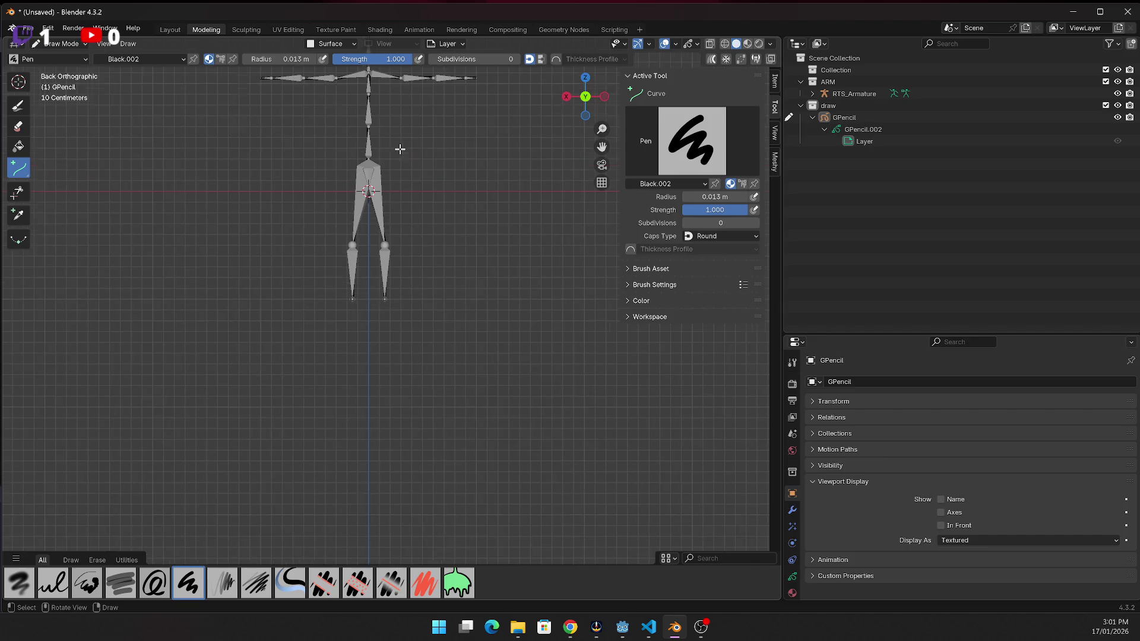
{"action": "scroll", "coordinate": [399, 150], "scroll_direction": "down", "scroll_amount": 1}
{"action": "scroll", "coordinate": [398, 97], "scroll_direction": "up", "scroll_amount": 2}
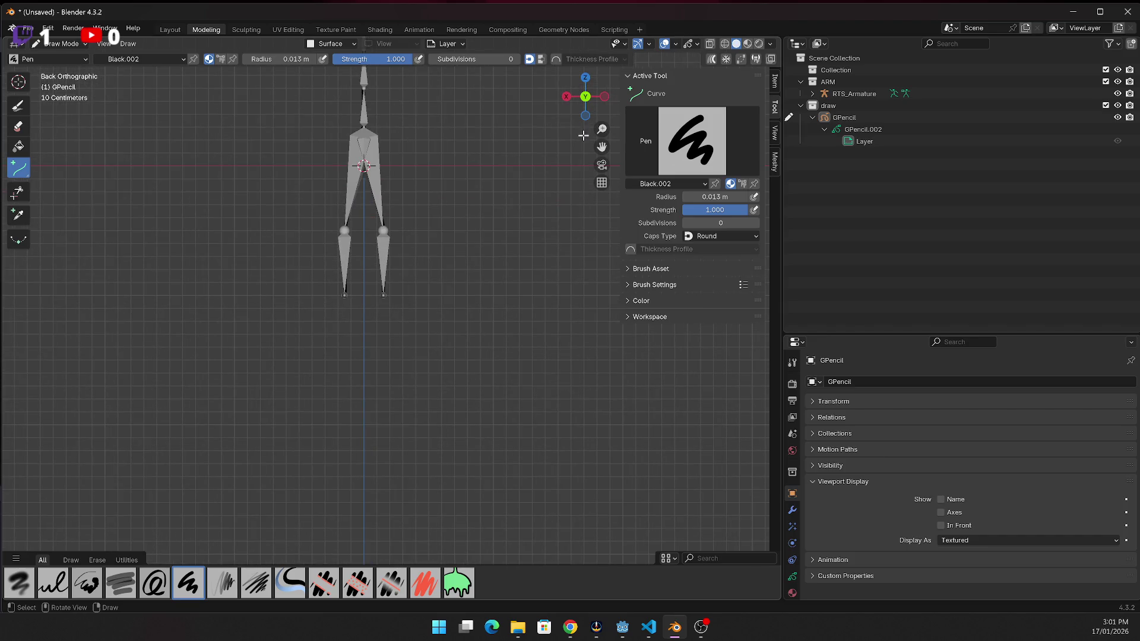
{"action": "scroll", "coordinate": [601, 146], "scroll_direction": "down", "scroll_amount": 2}
{"action": "scroll", "coordinate": [410, 155], "scroll_direction": "up", "scroll_amount": 6}
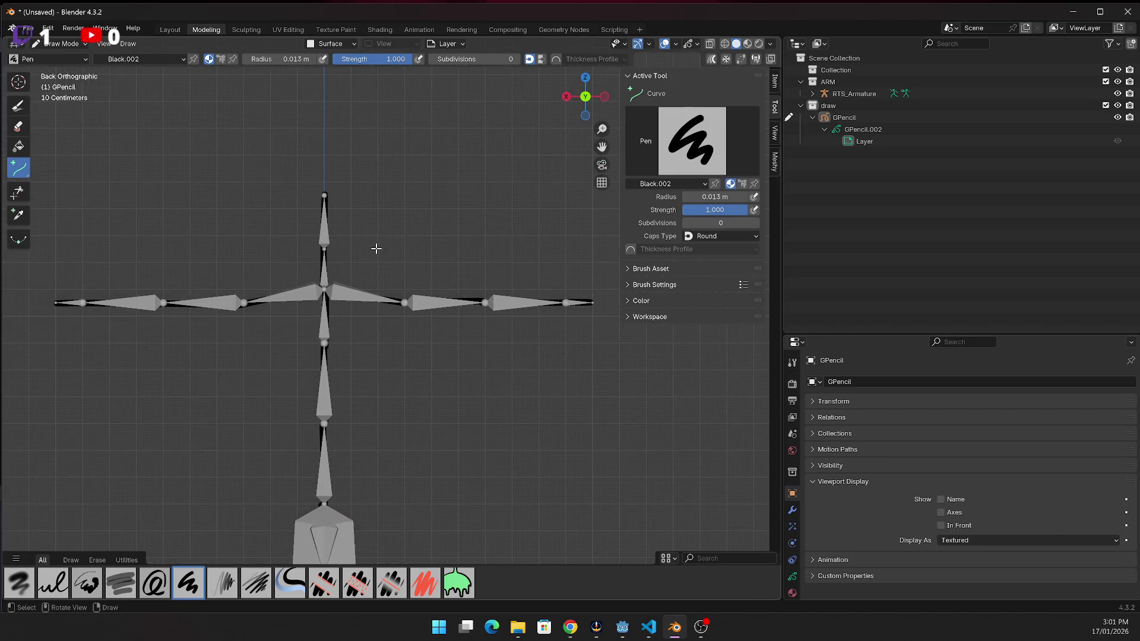
{"action": "scroll", "coordinate": [344, 313], "scroll_direction": "up", "scroll_amount": 1}
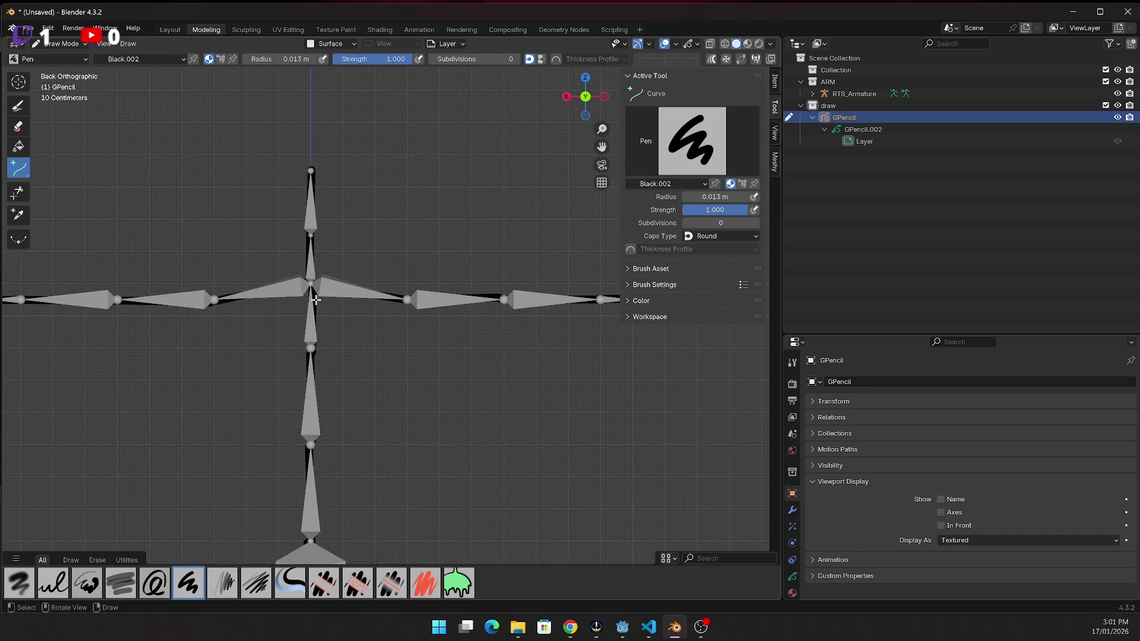
Parent GPencil to RTS_Armature With Automatic Weights in Object Mode, then deselect everything
{"action": "left_click", "coordinate": [57, 44]}
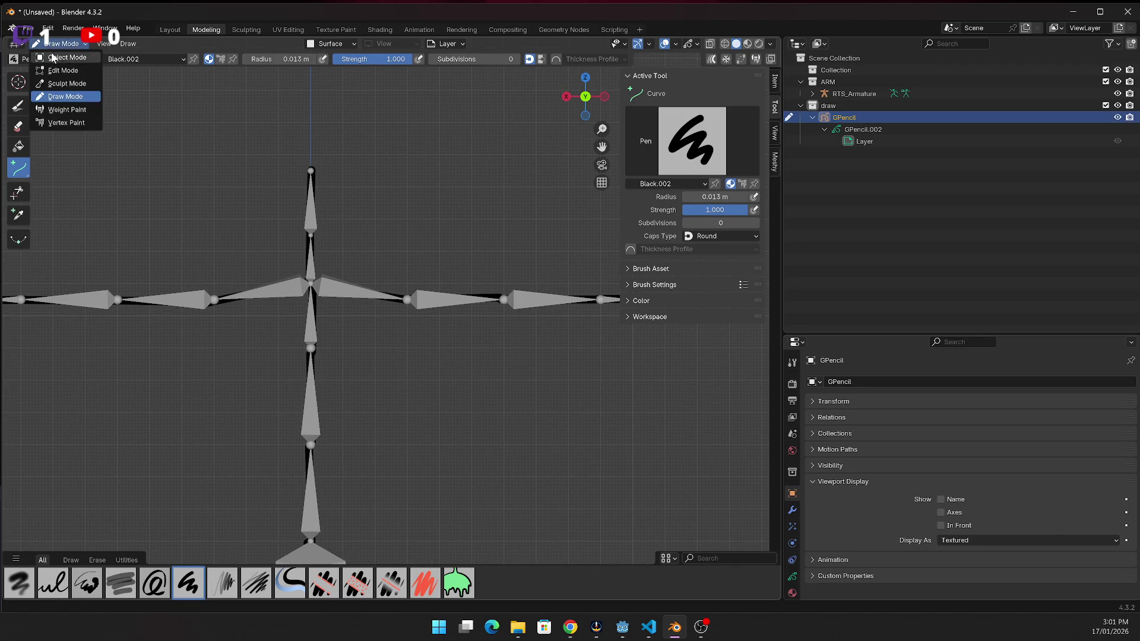
{"action": "left_click", "coordinate": [53, 57]}
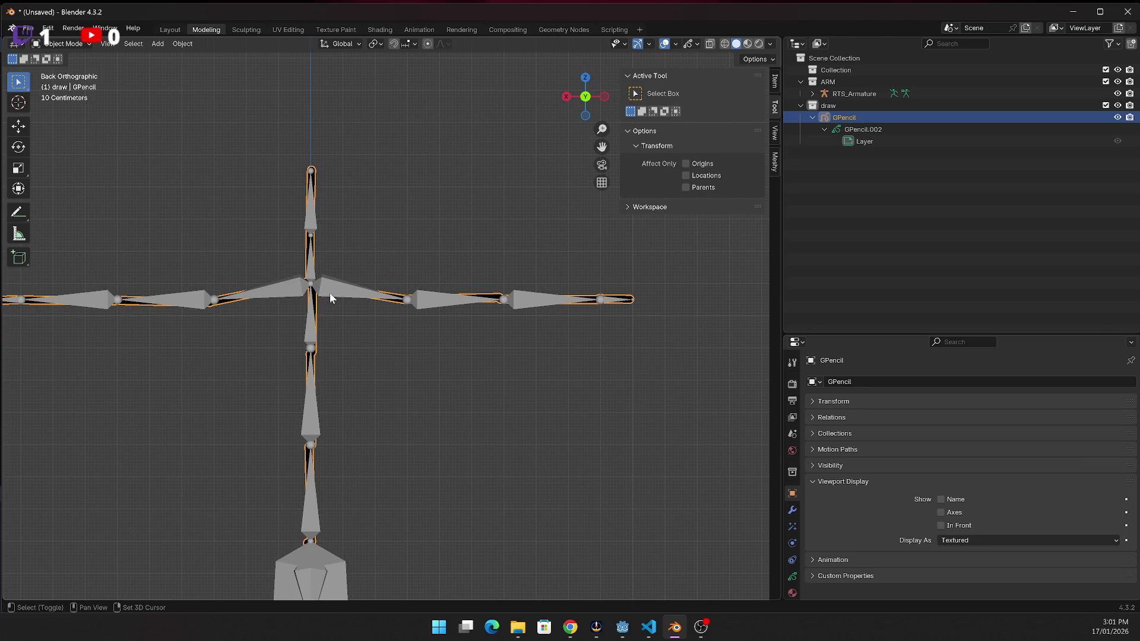
{"action": "left_click", "coordinate": [328, 291], "text": "shift"}
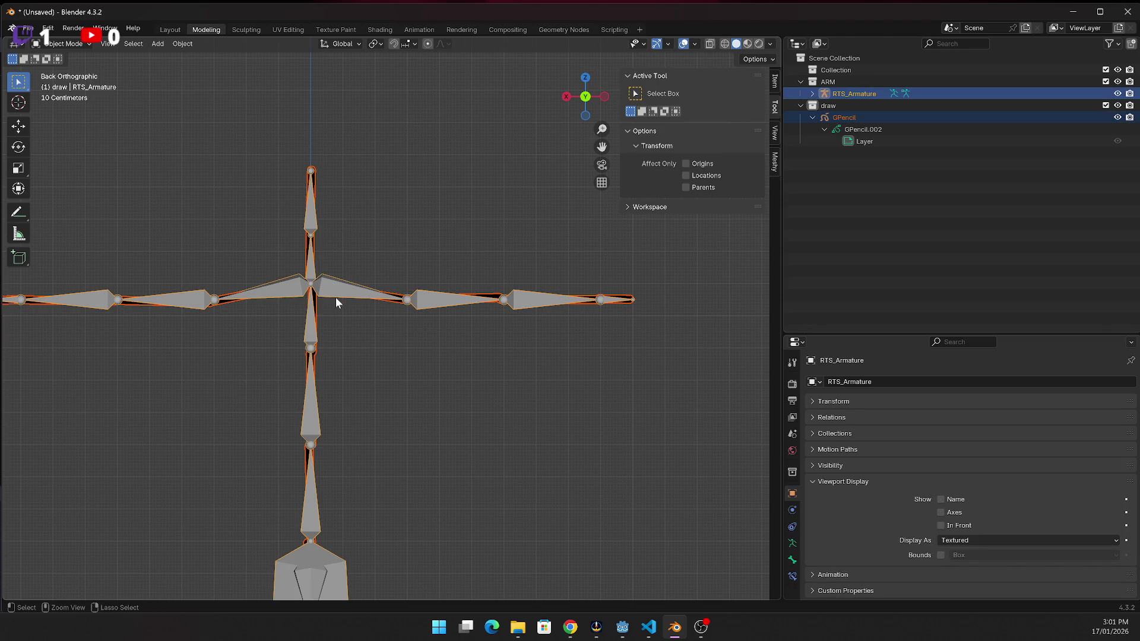
{"action": "key", "text": "ctrl+p"}
{"action": "left_click", "coordinate": [335, 297]}
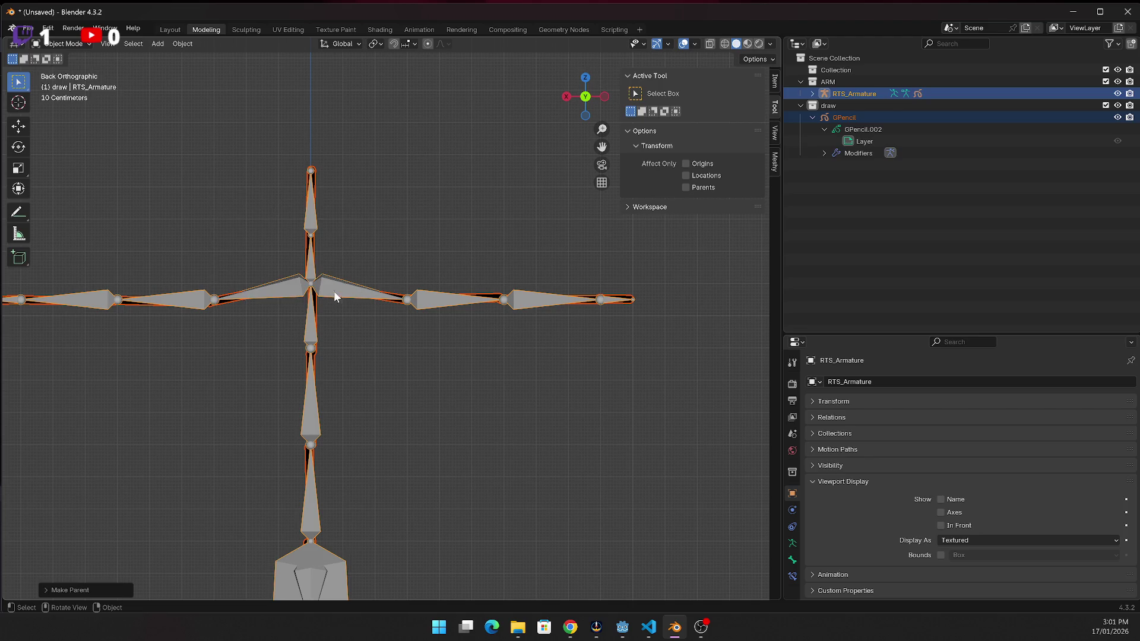
{"action": "scroll", "coordinate": [333, 291], "scroll_direction": "down", "scroll_amount": 3}
{"action": "scroll", "coordinate": [386, 320], "scroll_direction": "down", "scroll_amount": 1}
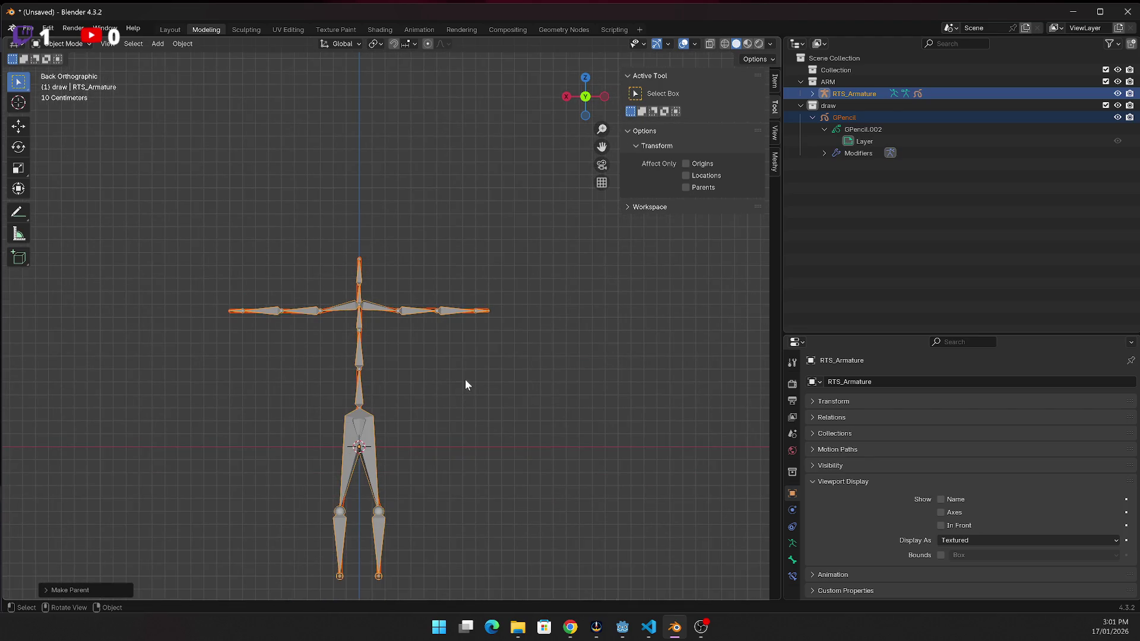
{"action": "left_click", "coordinate": [465, 380]}
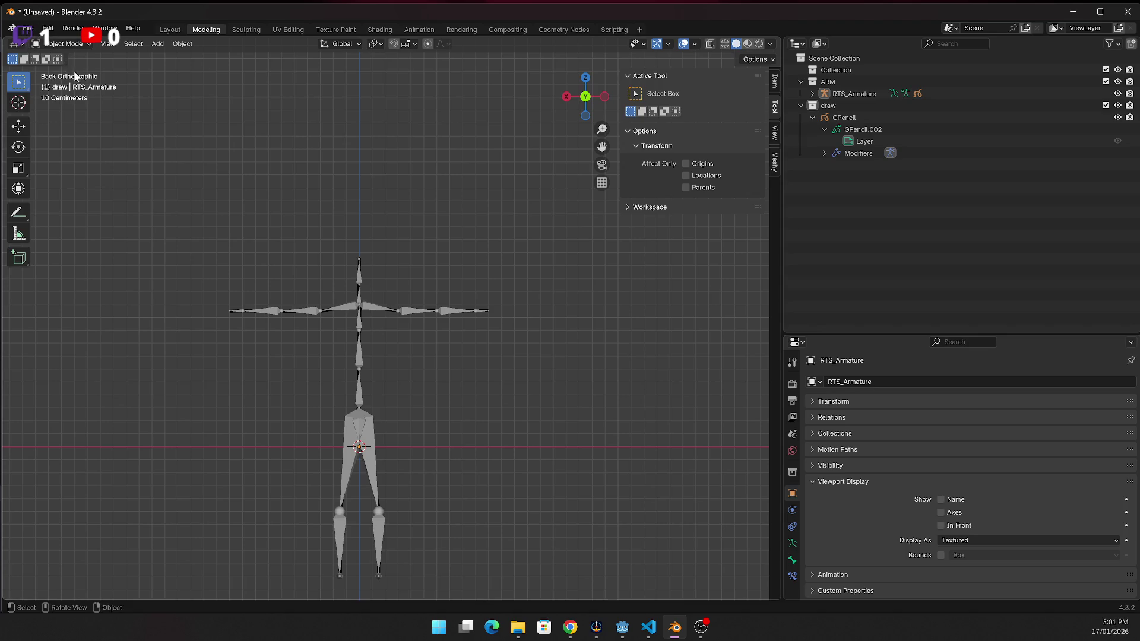
{"action": "left_click", "coordinate": [58, 46]}
In Pose Mode, test-rotate the lower leg bone, leave it at rest, then select thigh_R
{"action": "left_click", "coordinate": [62, 83]}
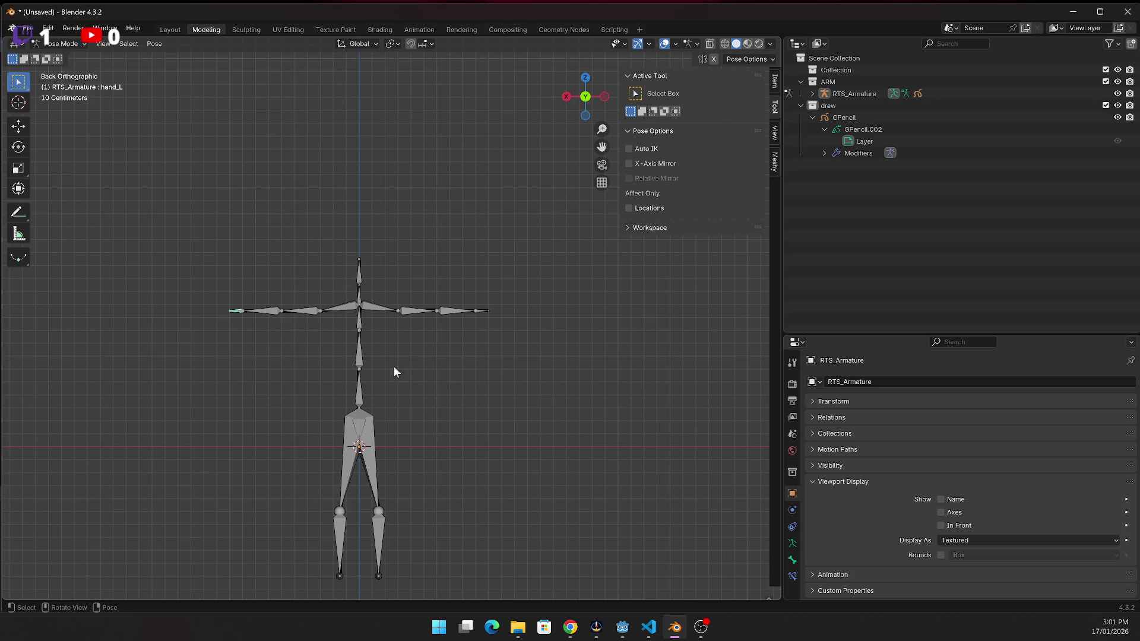
{"action": "left_click", "coordinate": [383, 539]}
{"action": "key", "text": "r"}
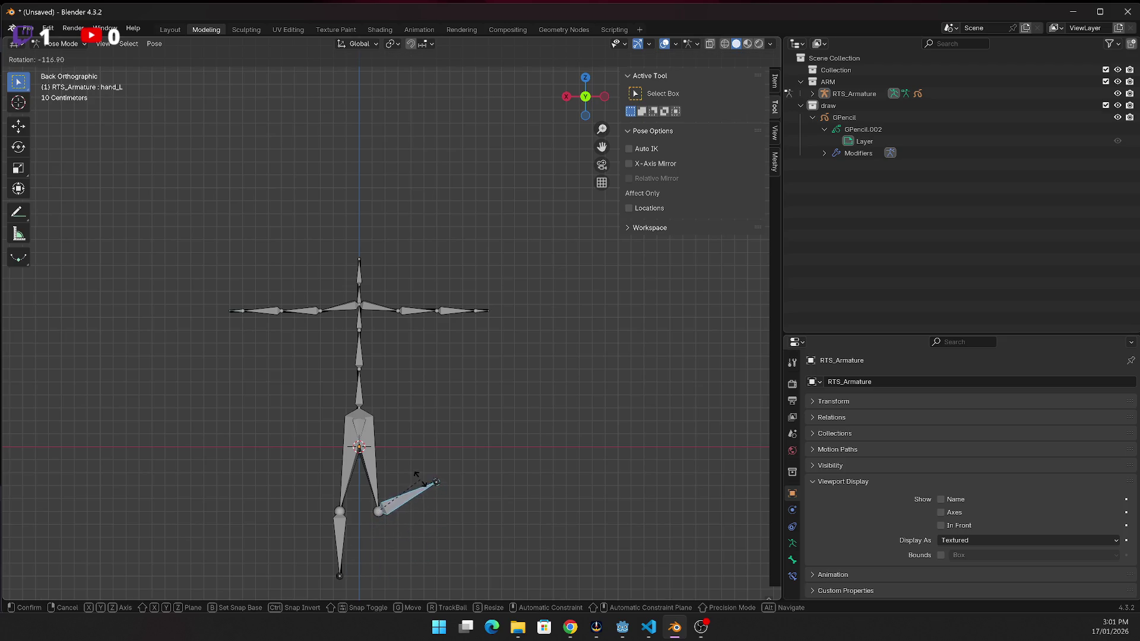
{"action": "left_click", "coordinate": [385, 542]}
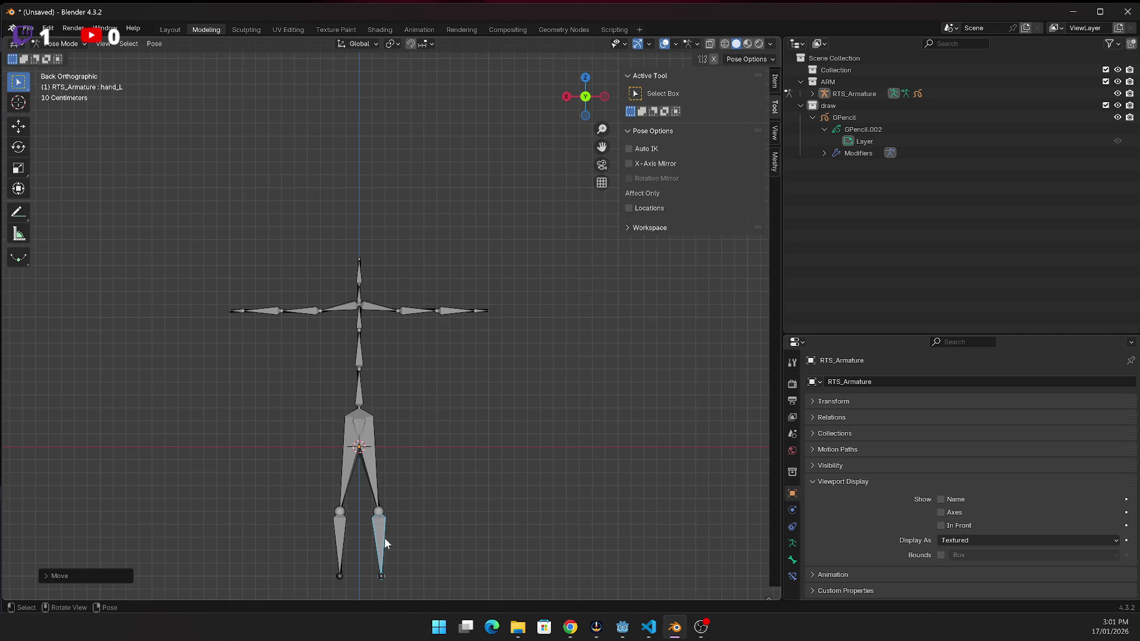
{"action": "left_click", "coordinate": [372, 450]}
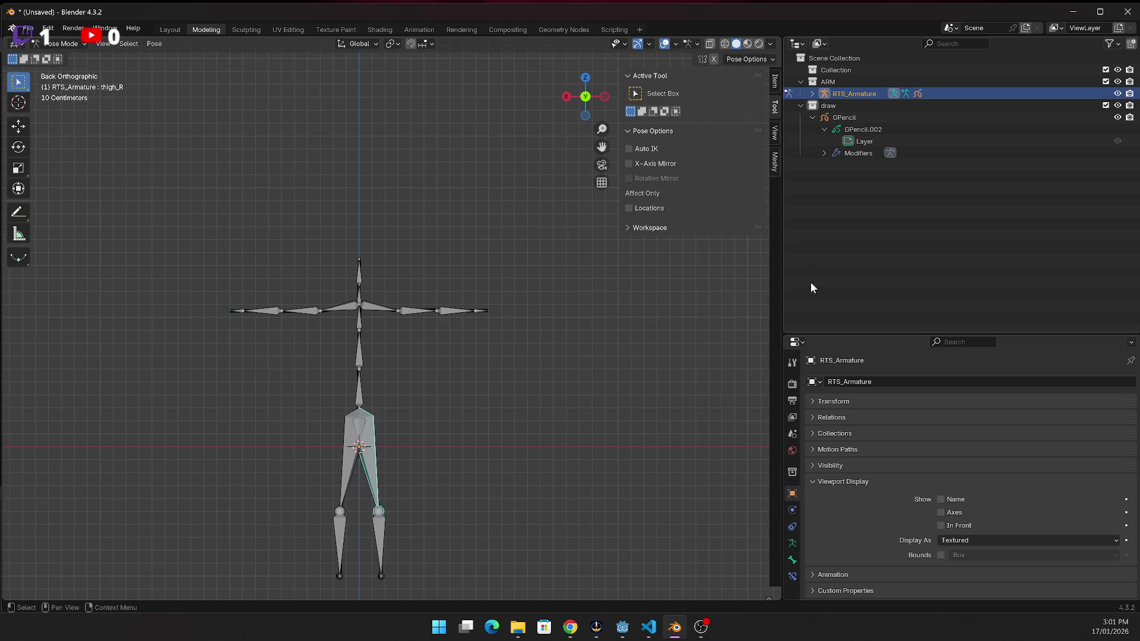
Select RTS_Armature in the Outliner and expand it and Armature.005, toggling Show Name on and off
{"action": "left_click", "coordinate": [836, 97]}
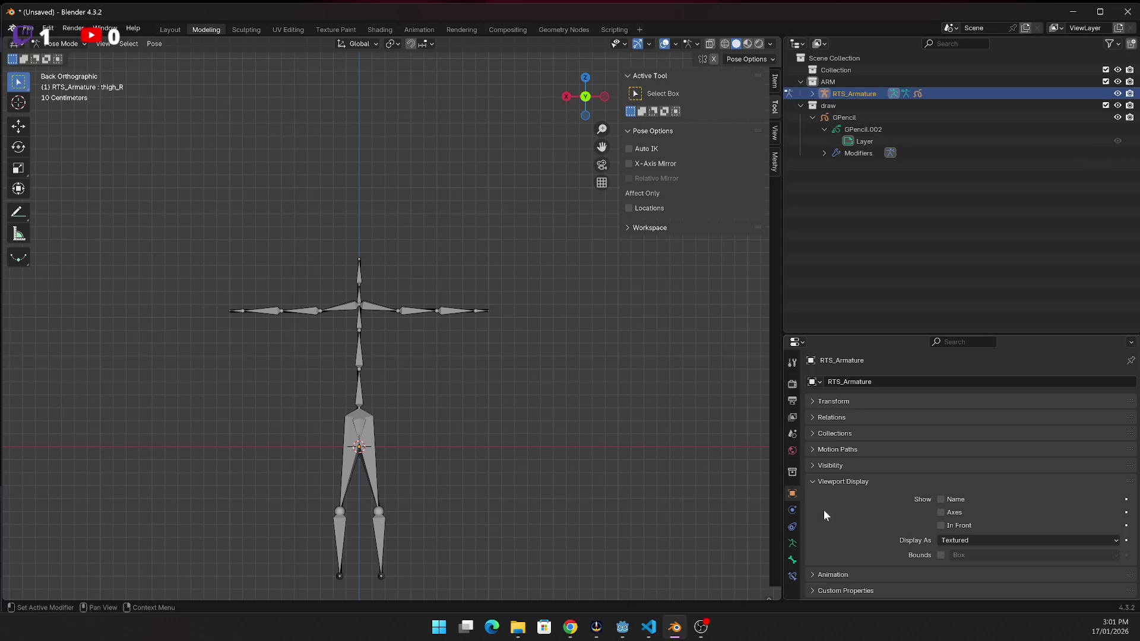
{"action": "left_click", "coordinate": [949, 500]}
{"action": "left_click", "coordinate": [948, 500]}
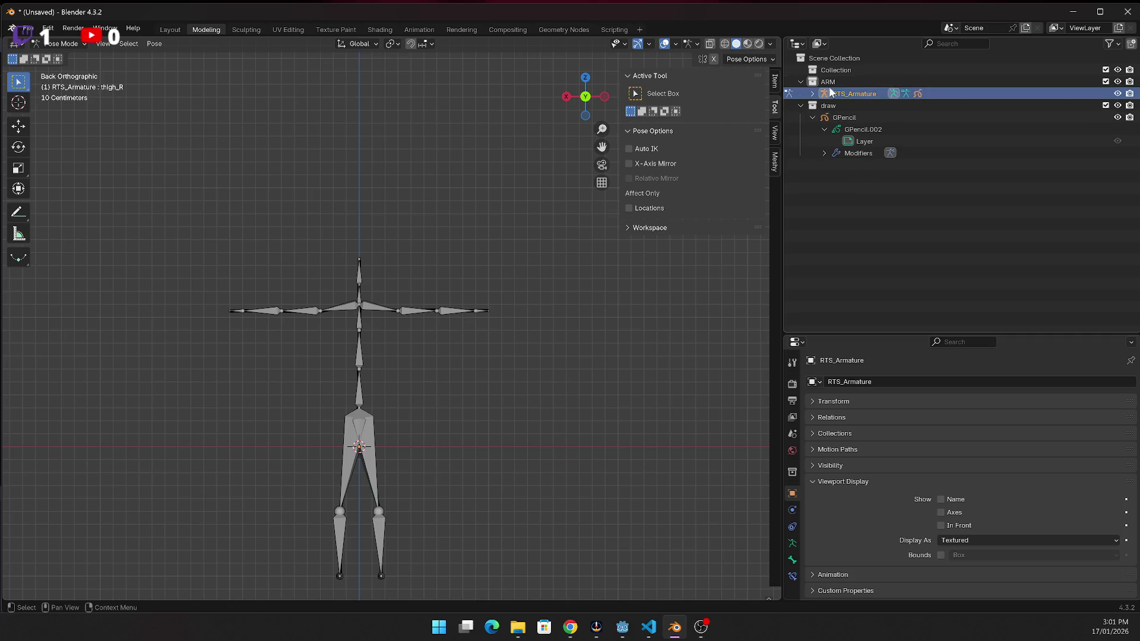
{"action": "left_click", "coordinate": [812, 93]}
{"action": "left_click", "coordinate": [855, 118]}
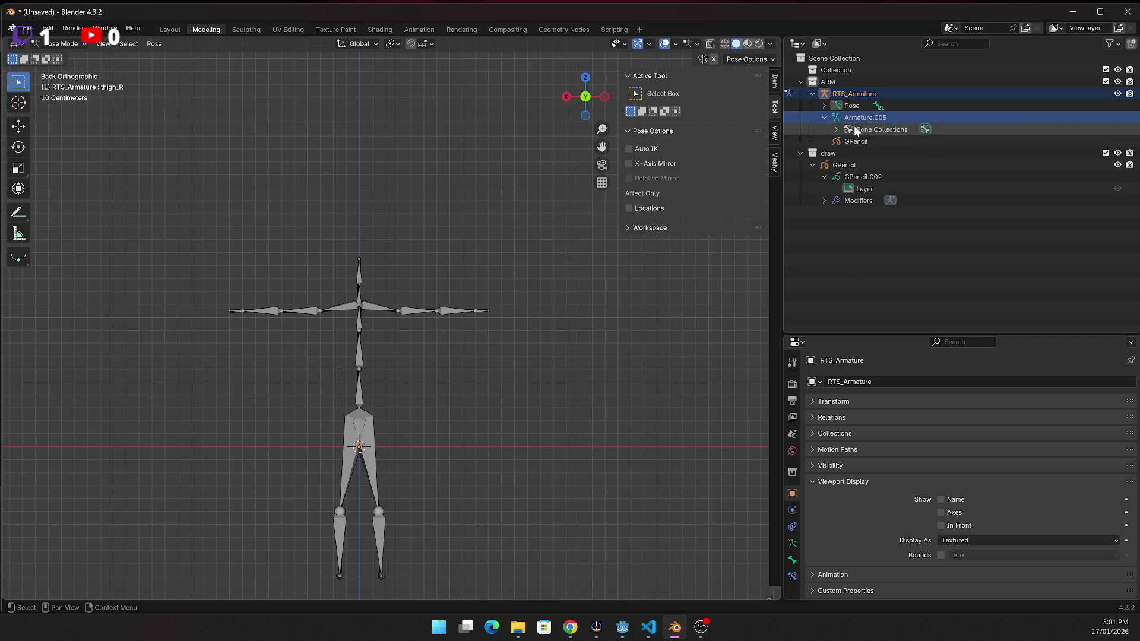
{"action": "left_click", "coordinate": [942, 500]}
{"action": "left_click", "coordinate": [942, 499]}
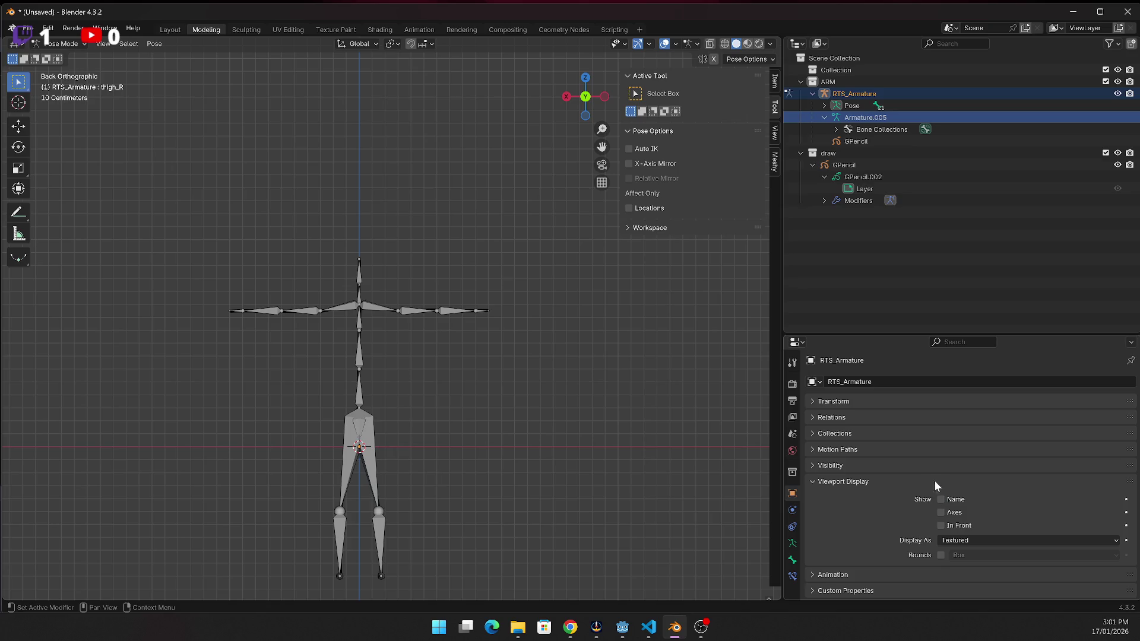
Inspect the Pose entry and the Bones collection, then expand Pose to show the root bone
{"action": "left_click", "coordinate": [875, 109]}
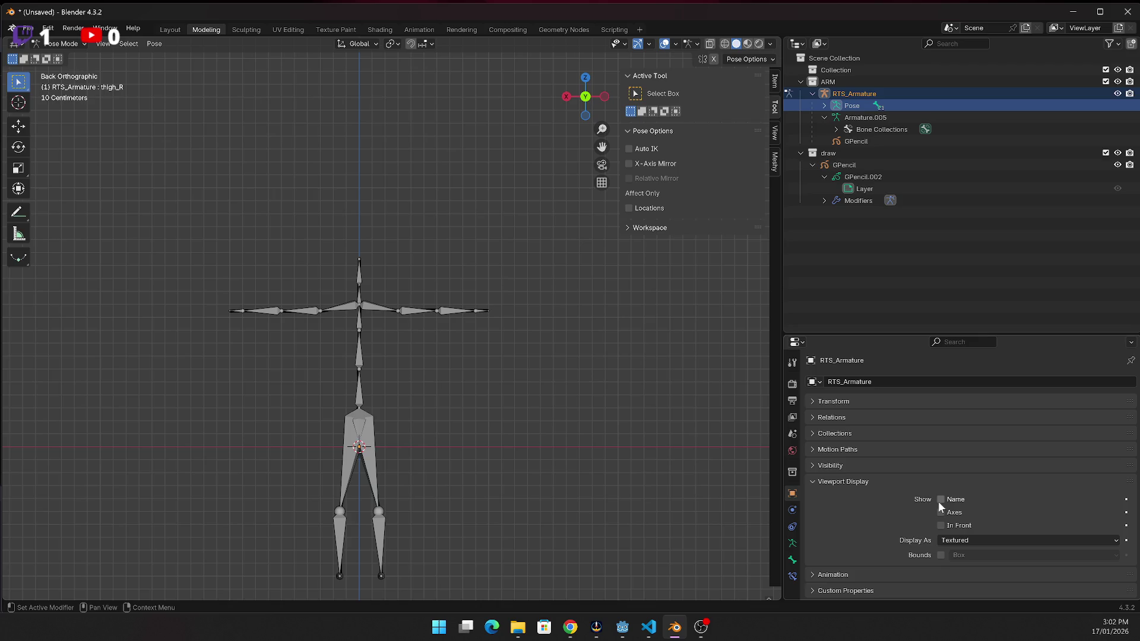
{"action": "left_click", "coordinate": [939, 500]}
{"action": "left_click", "coordinate": [939, 500]}
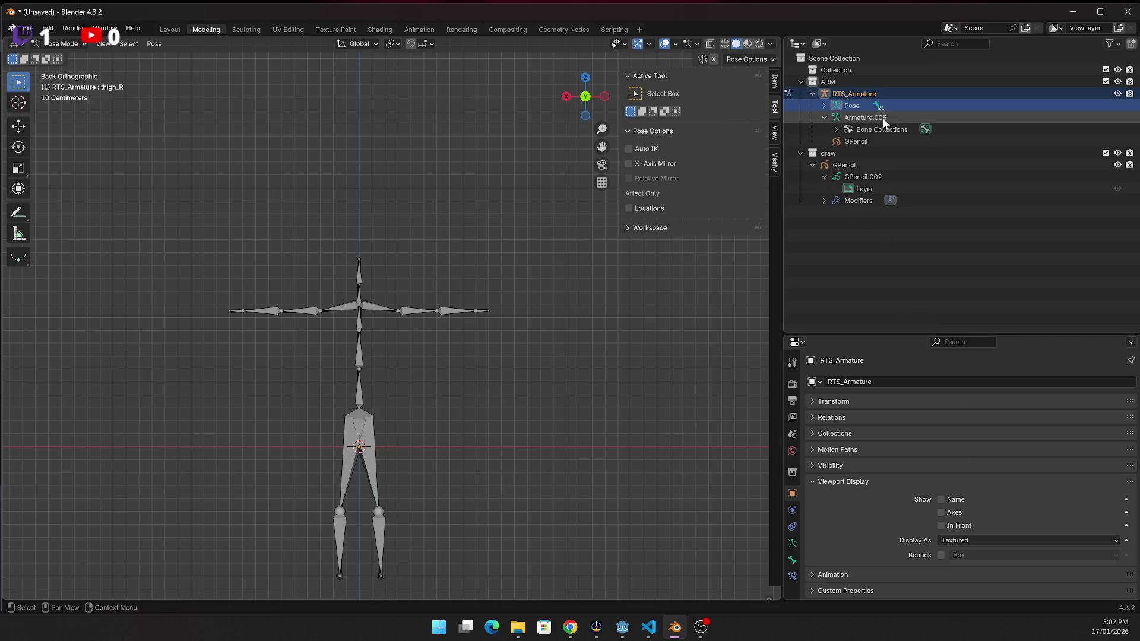
{"action": "left_click", "coordinate": [837, 130]}
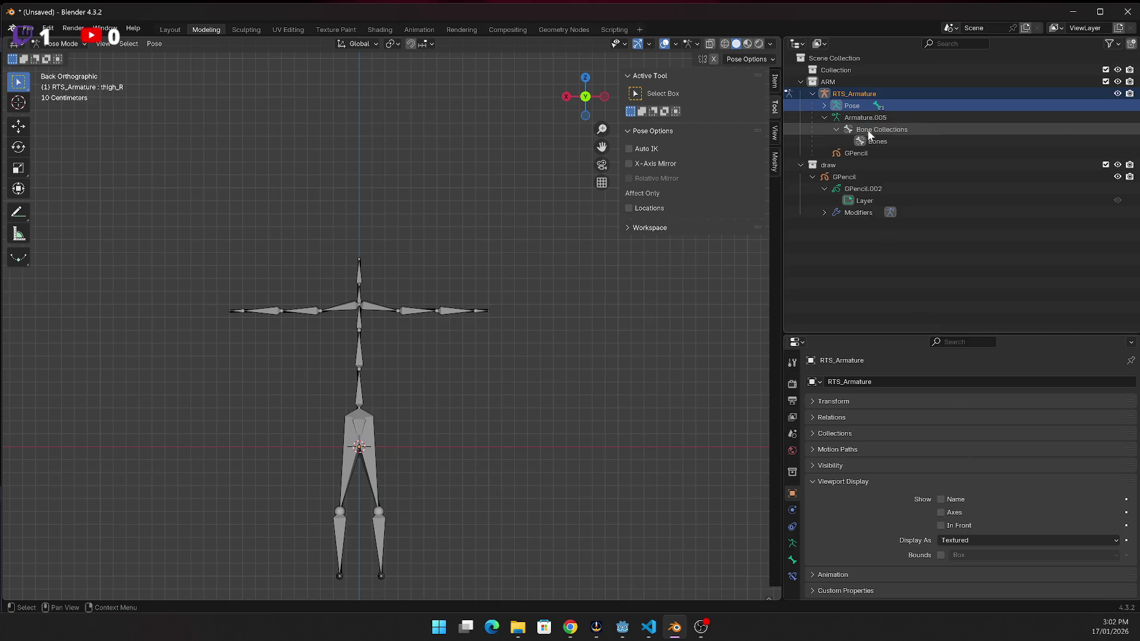
{"action": "left_click", "coordinate": [874, 141]}
{"action": "left_click", "coordinate": [940, 501]}
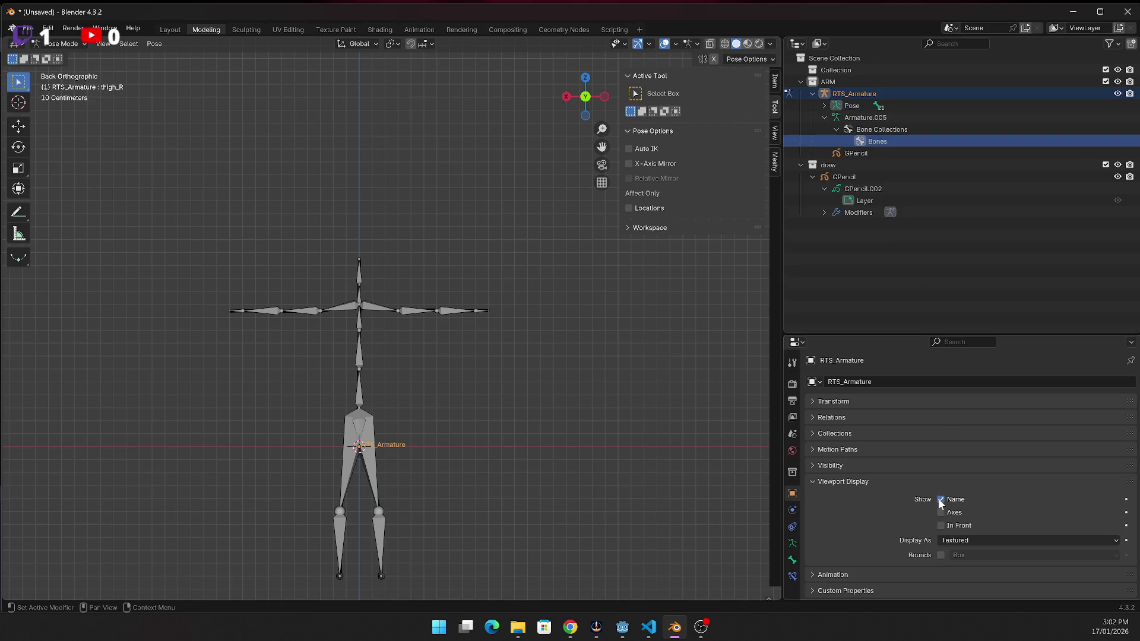
{"action": "left_click", "coordinate": [939, 500]}
{"action": "left_click", "coordinate": [824, 105]}
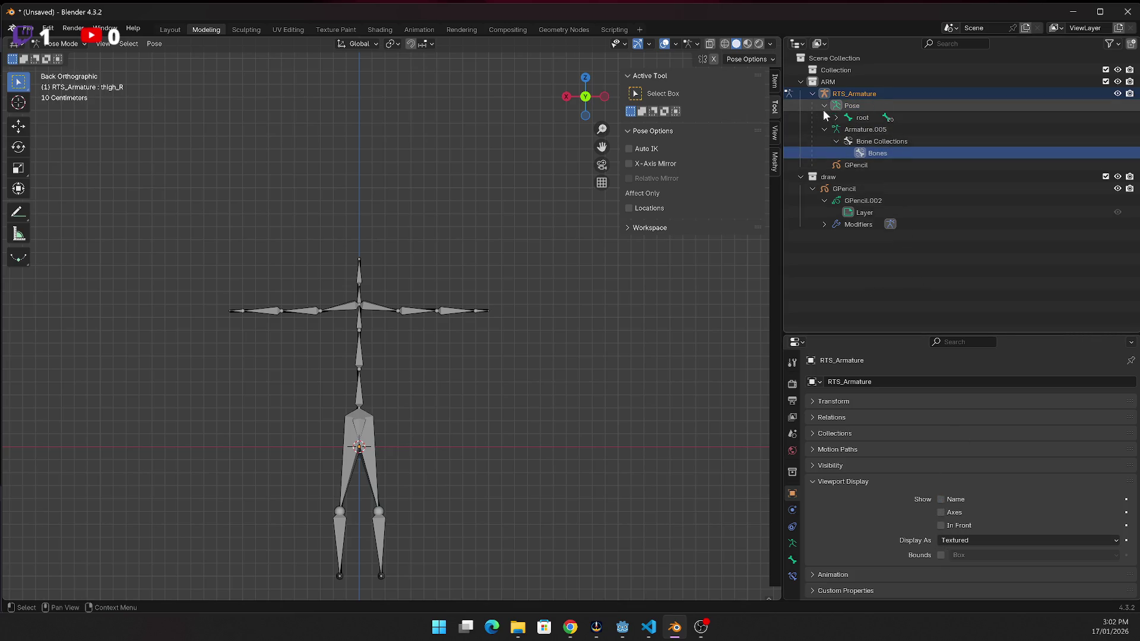